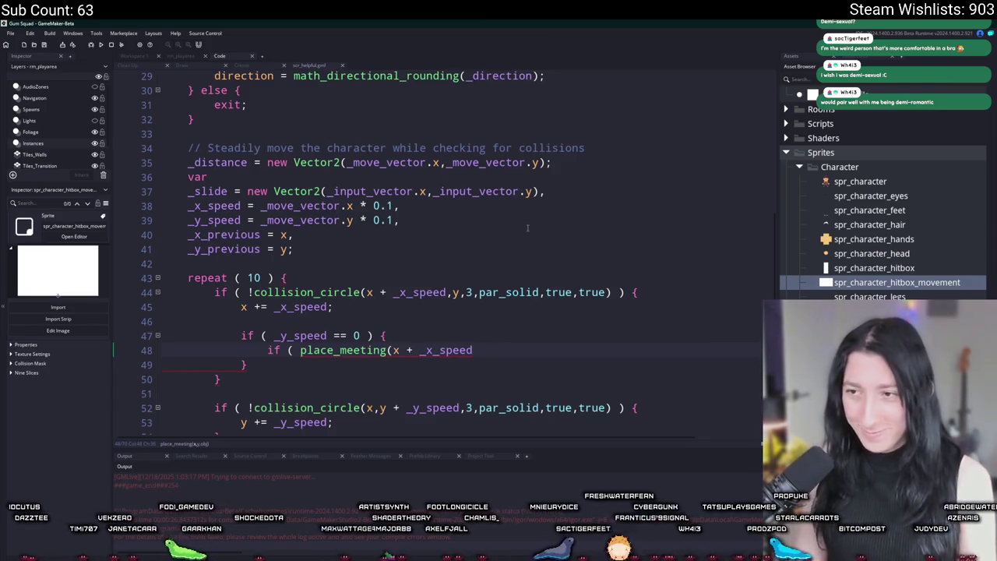
Insert a for loop header starting var _x_dist = 1 above the place_meeting check.
key("BackSpace")
key("BackSpace")
key("BackSpace")
key("BackSpace")
key("BackSpace")
key("BackSpace")
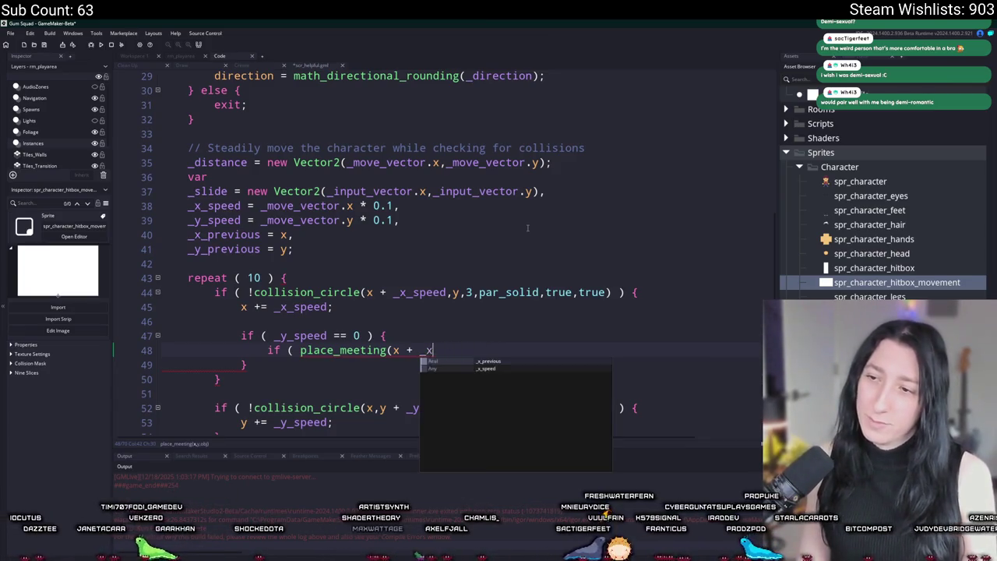
type("1")
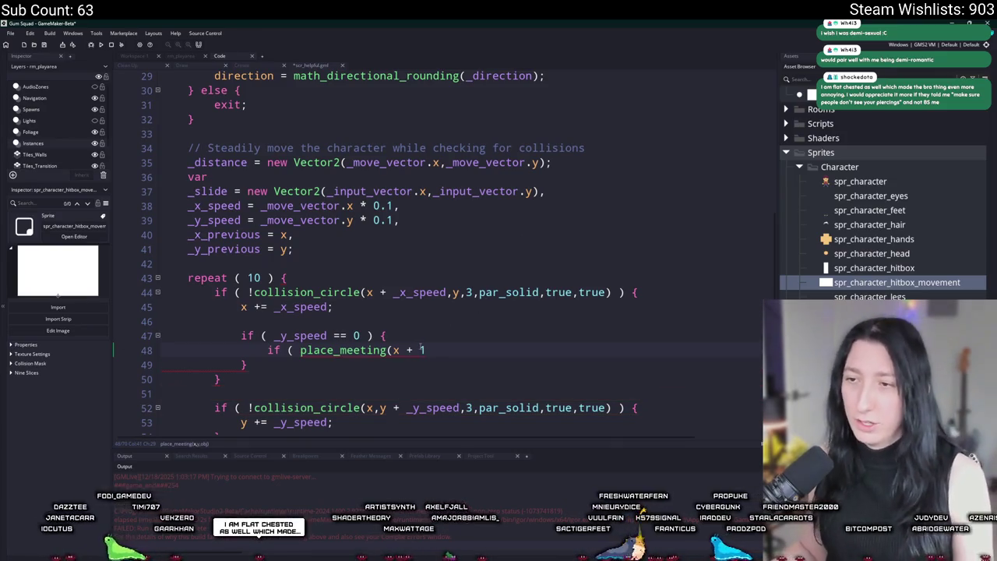
key("Up")
key("Return")
key("BackSpace")
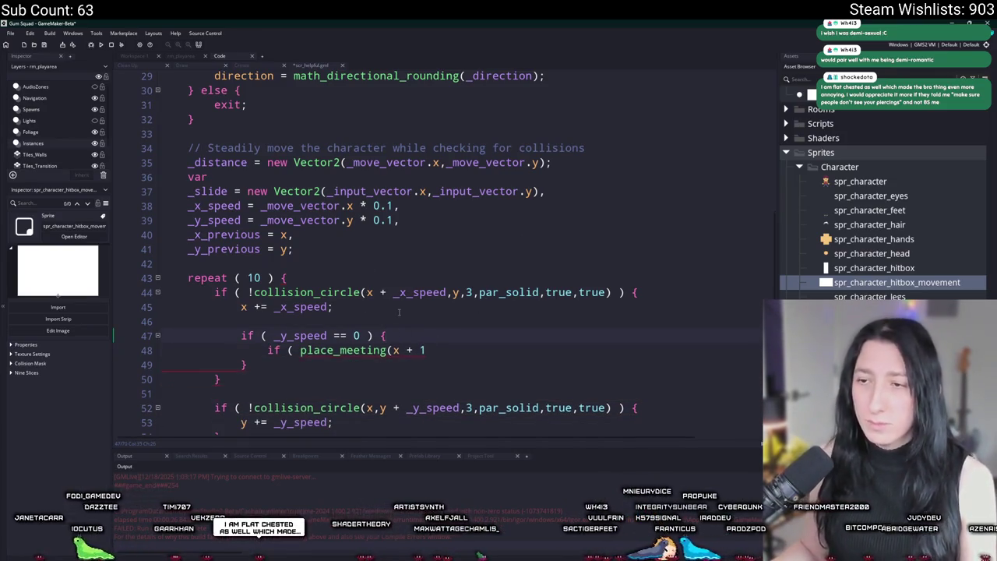
key("Return")
type("for ( var _")
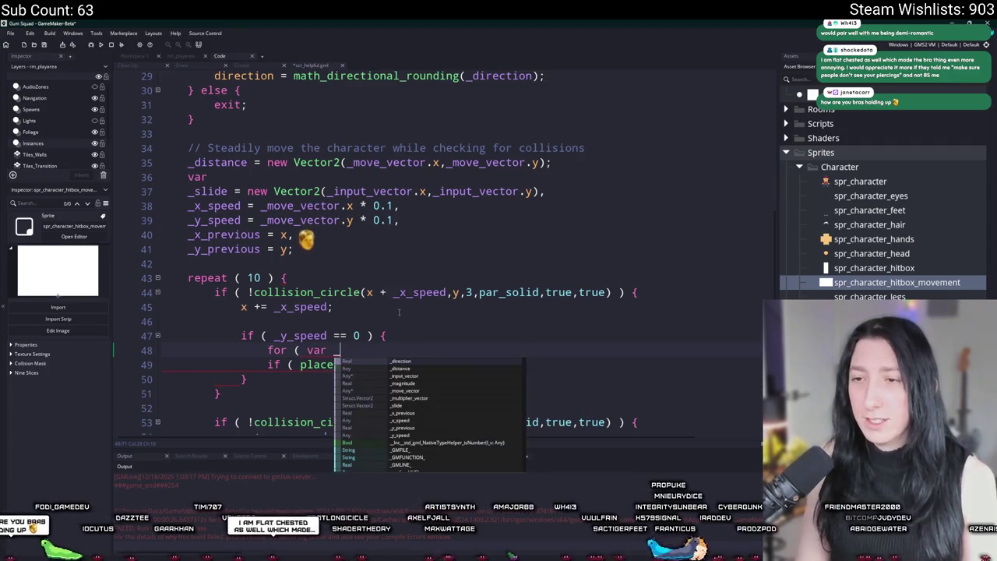
type("x_dist = ")
type("1; +")
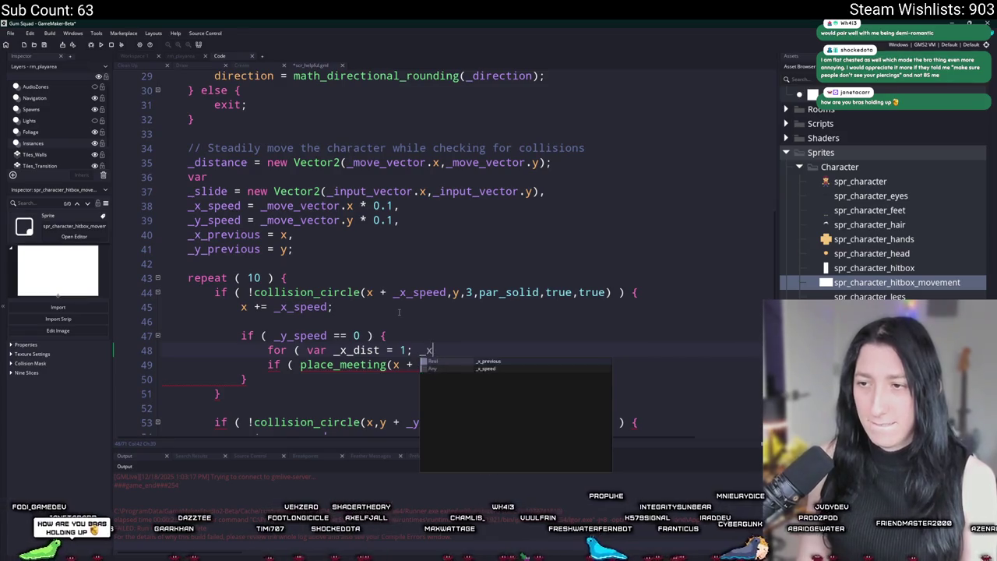
key("Return")
type("3; ++ _")
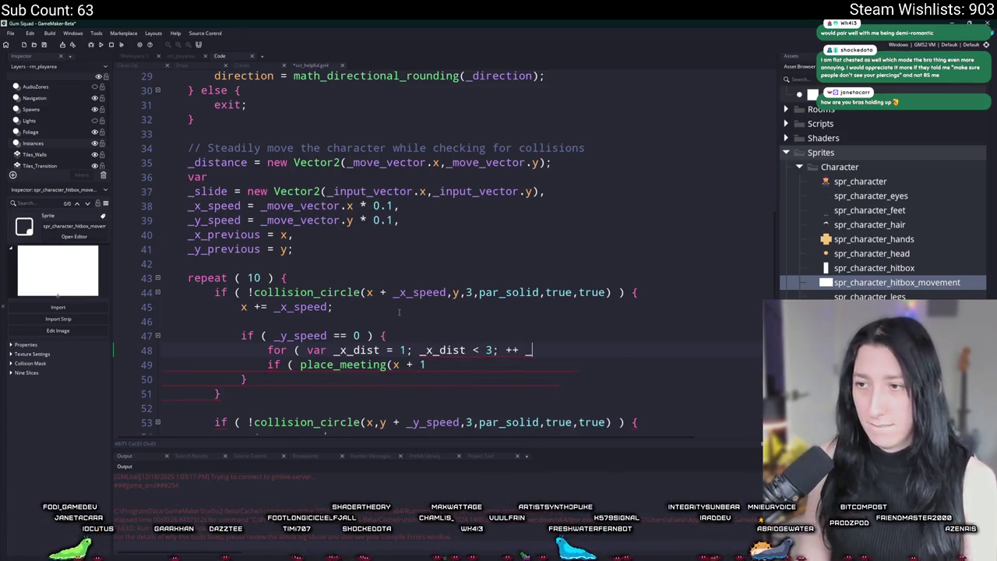
type("d")
key("Return")
type("; ) {")
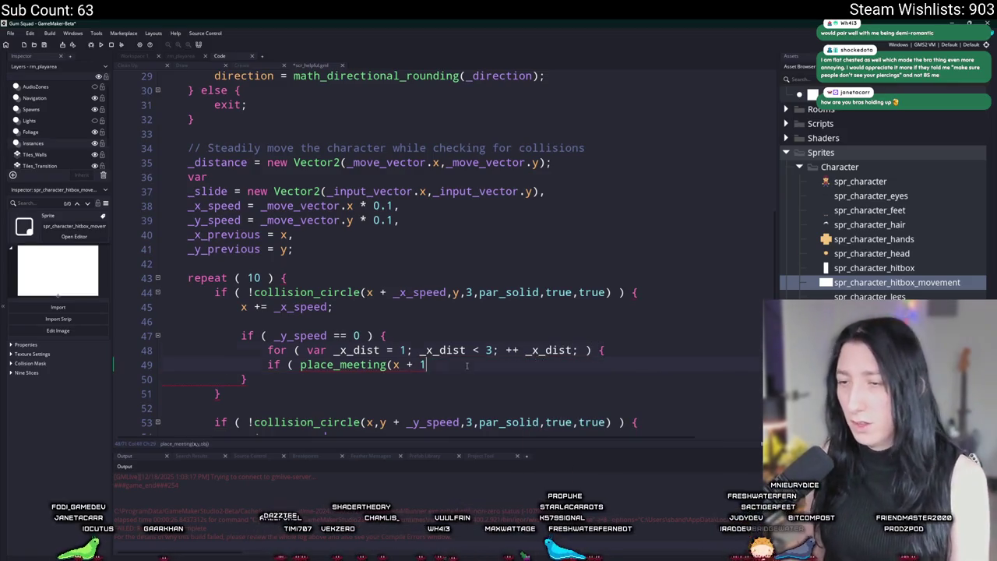
Close the loop with a brace, indent place_meeting inside it, and set the limit to _x_dist < 4.
key("Down")
key("End")
key("Return")
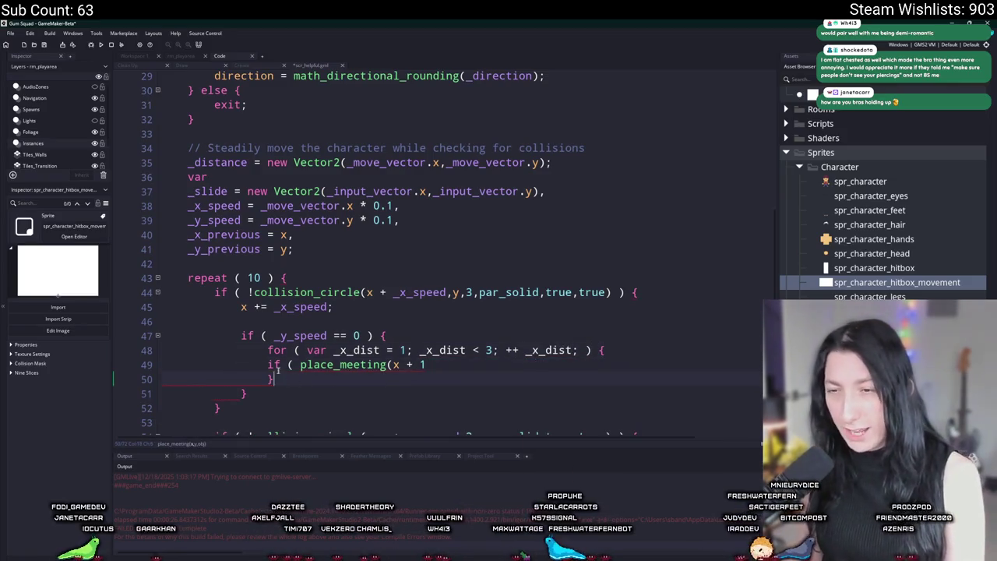
type("}")
key("Tab")
type("4")
key("Down")
key("End")
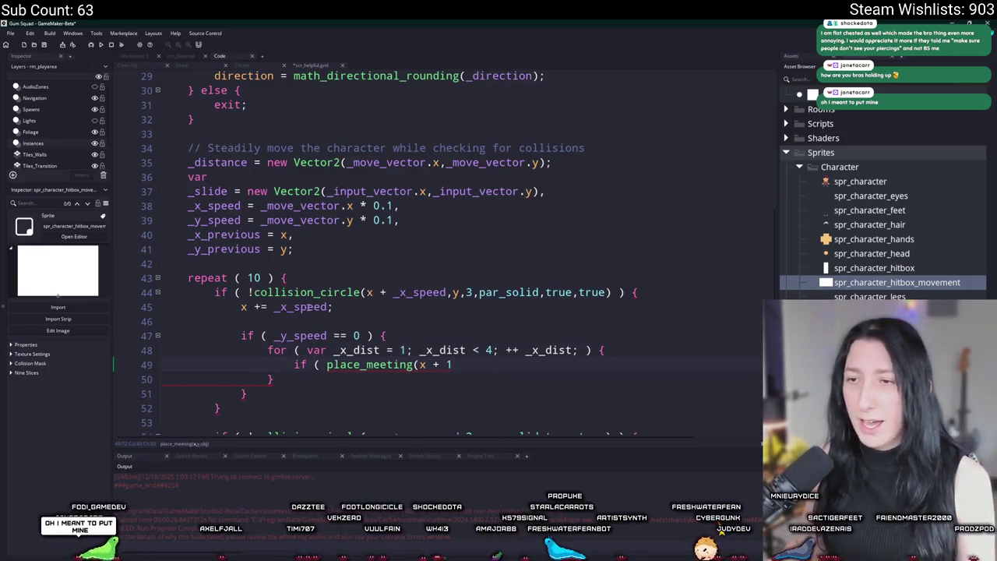
Replace the fixed x offset of 1 in place_meeting with _x_dist.
left_click(449, 364)
key("BackSpace")
type("_x_dist,")
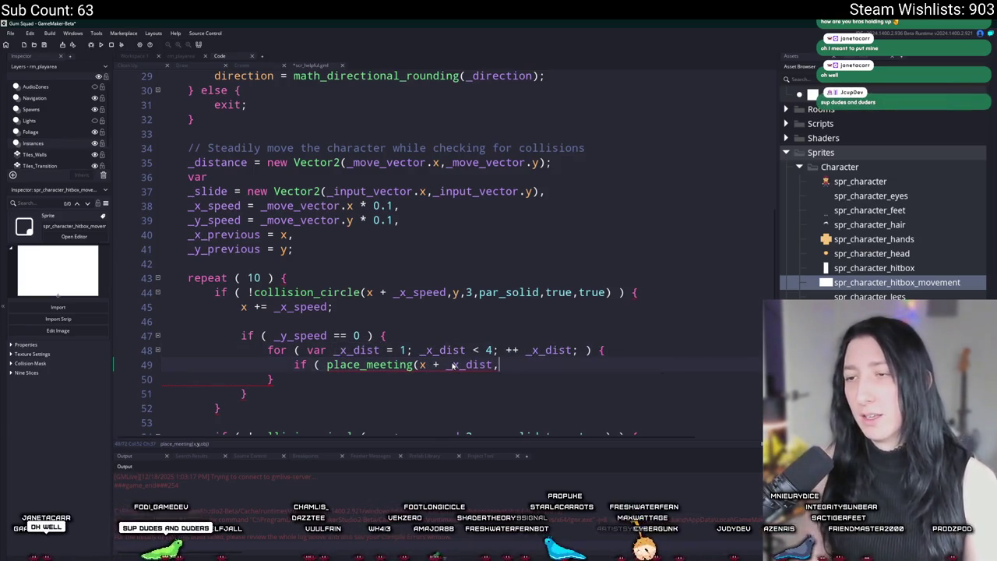
scroll(460, 370, "down", 2)
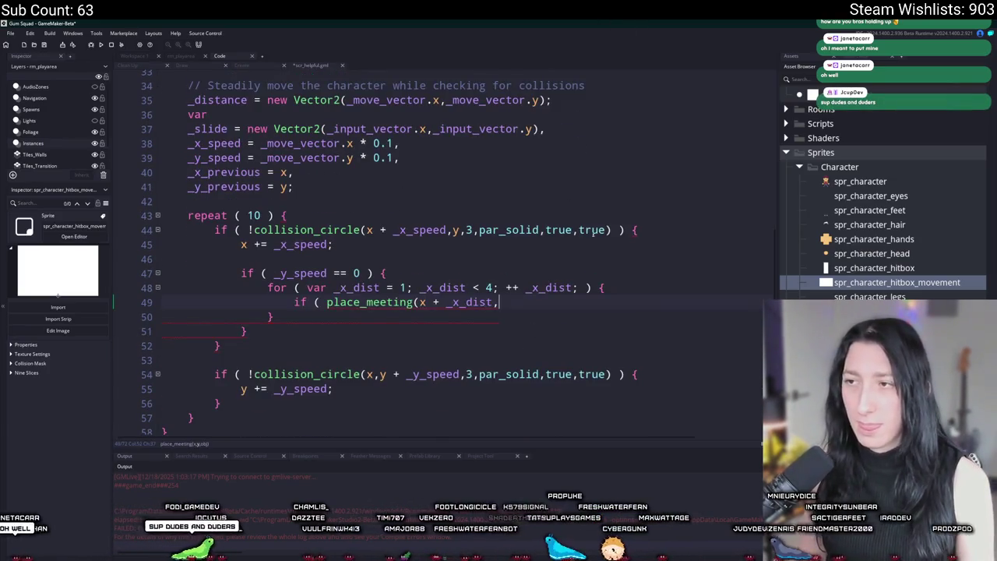
left_click(363, 229)
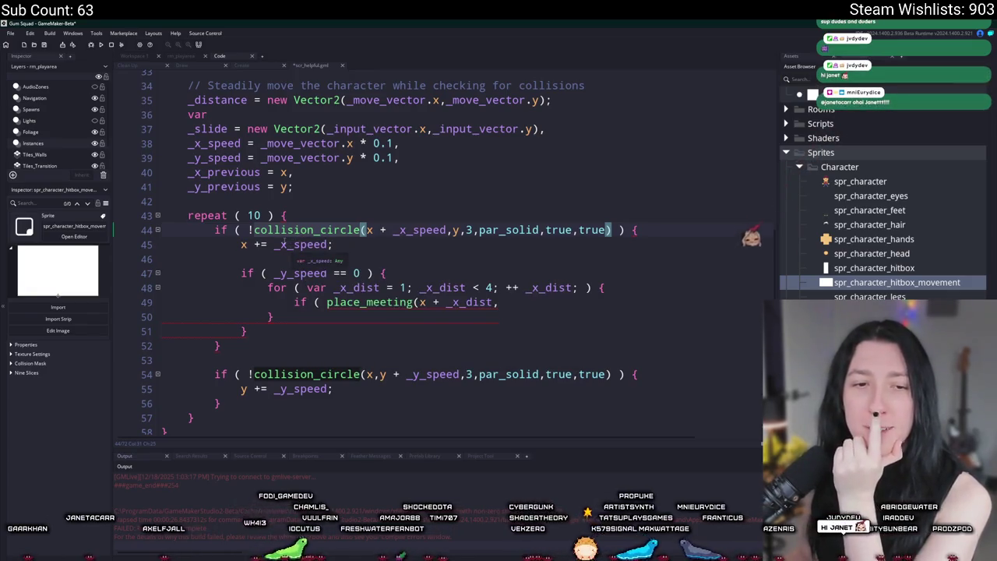
mouse_move(276, 230)
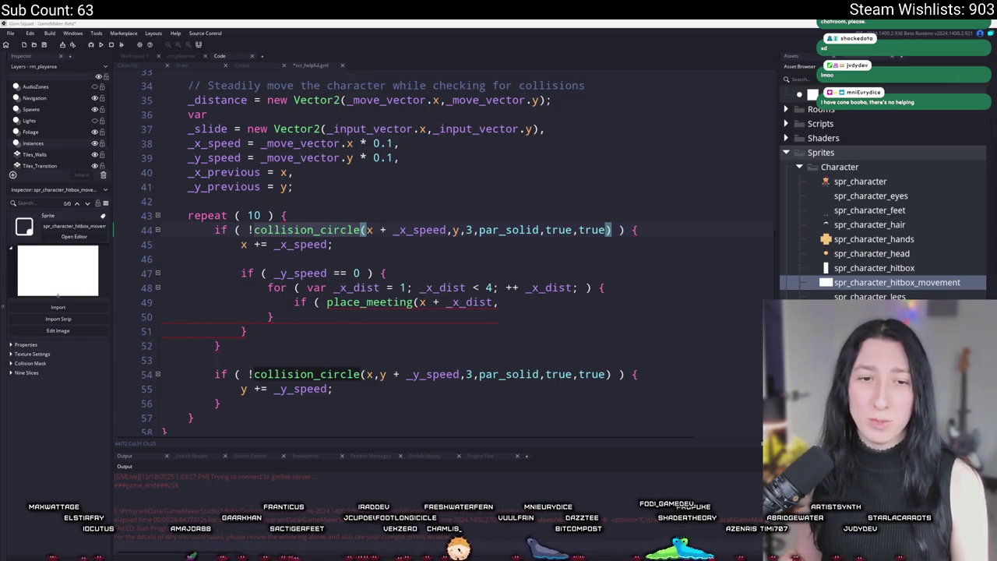
left_click(526, 307)
right_click(510, 323)
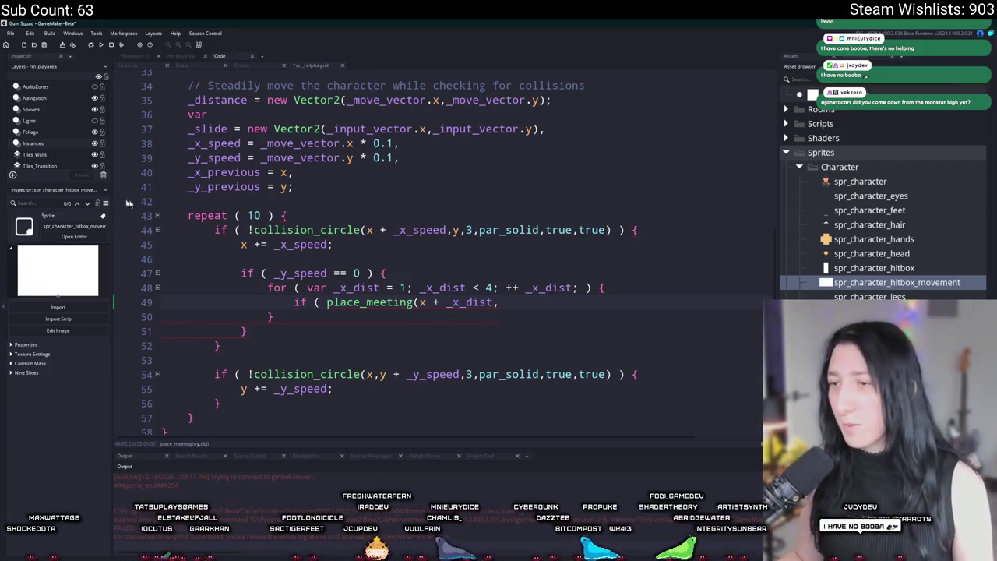
mouse_move(585, 303)
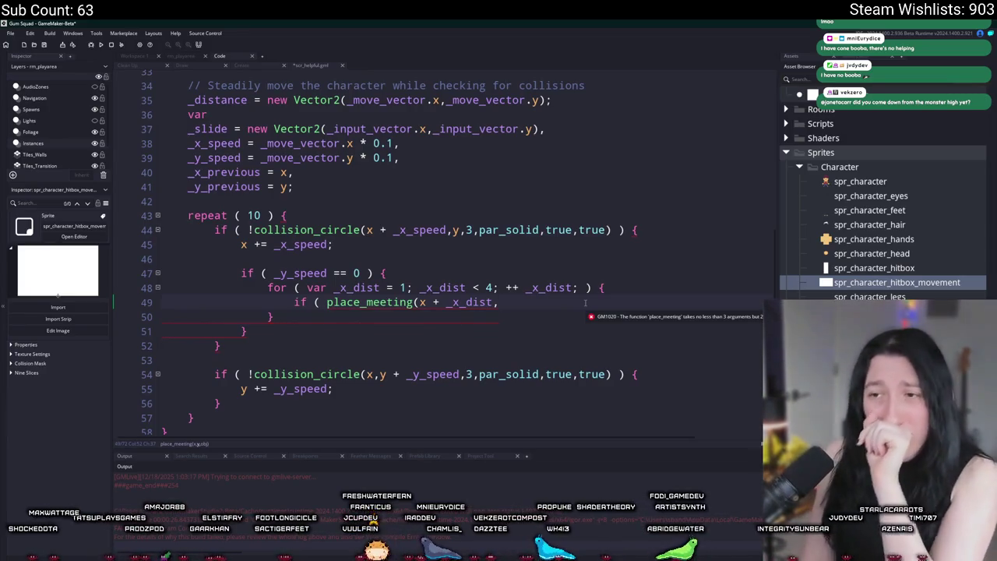
type("y ")
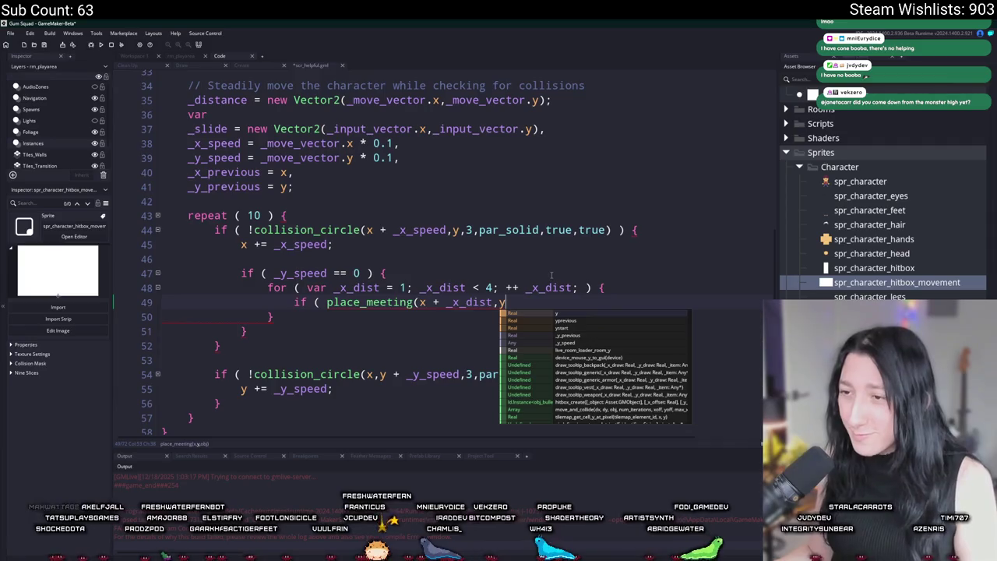
type("_yd_")
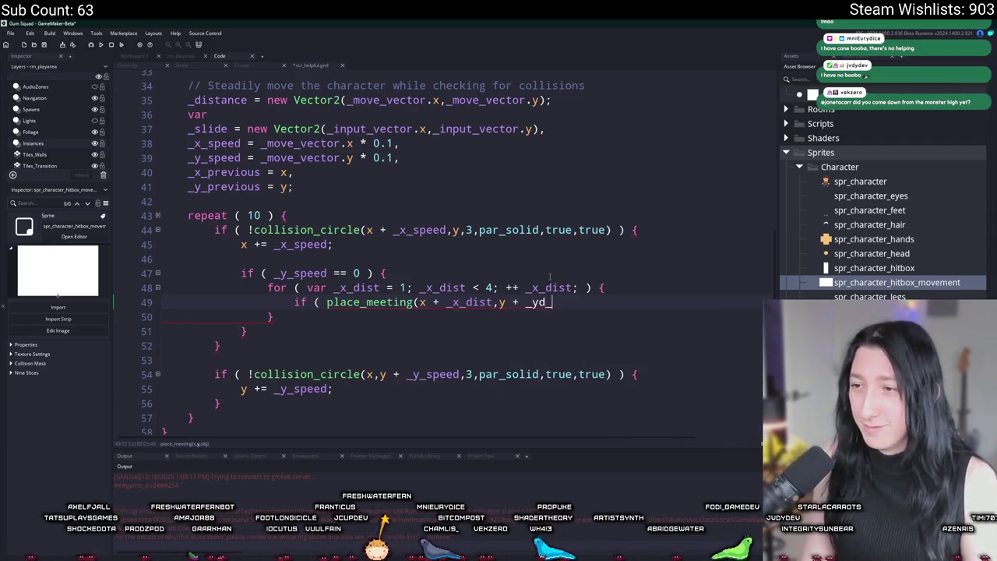
type("dist")
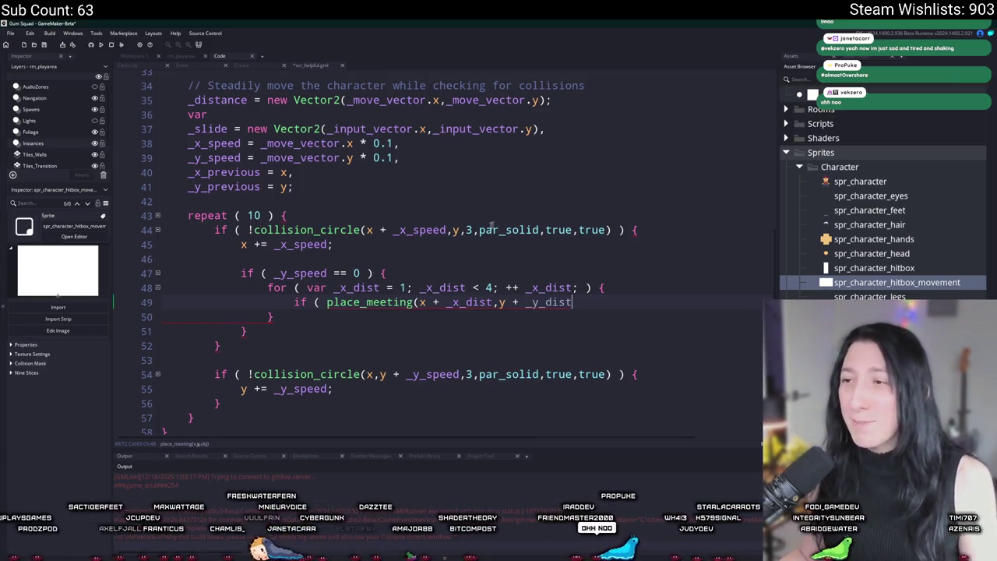
Leave place_meeting offsetting y by _y_dist and switch to the Twitch Stream Manager.
mouse_move(338, 230)
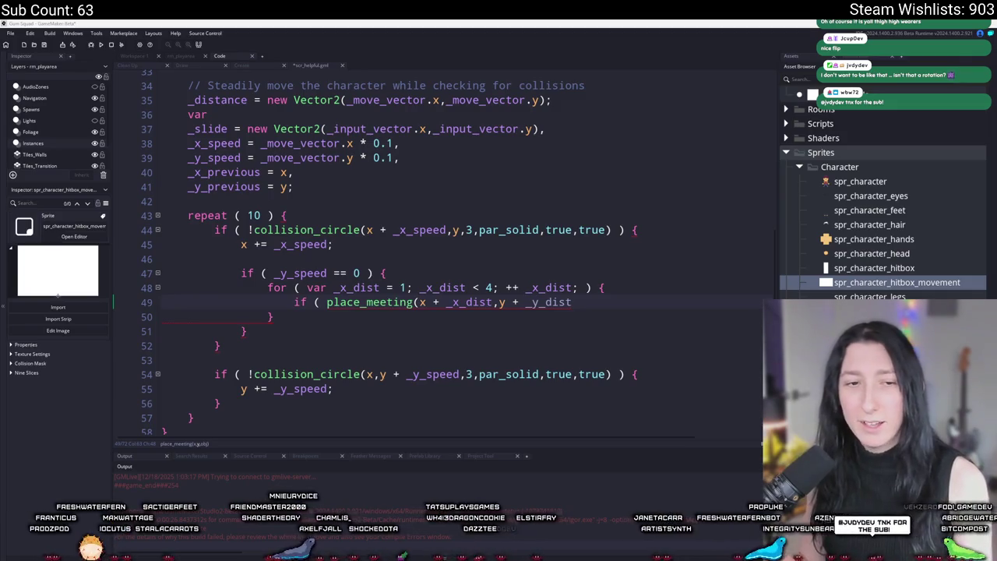
key("alt+Tab")
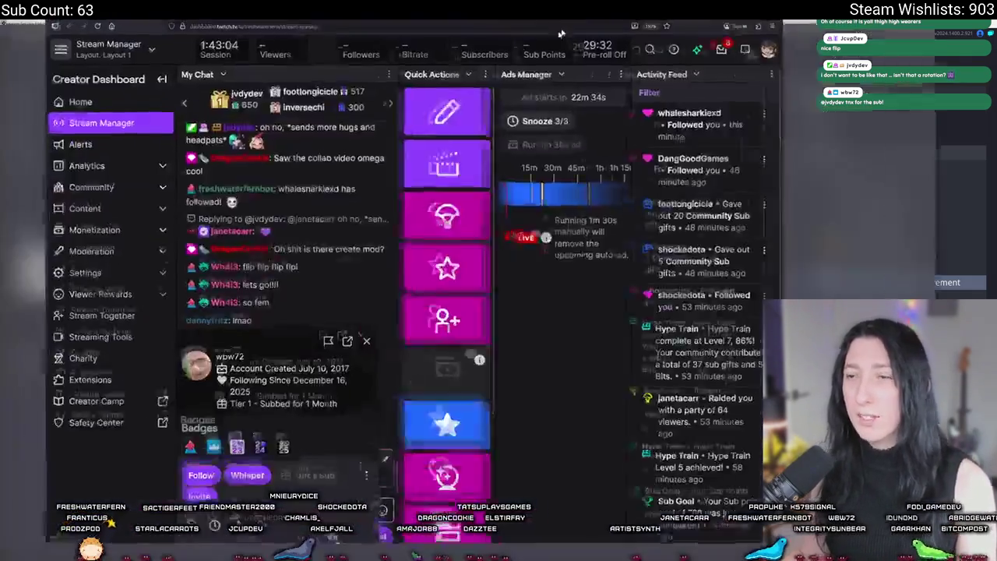
Copy the chatter's profile picture from their user card and move the browser to the left half.
right_click(140, 382)
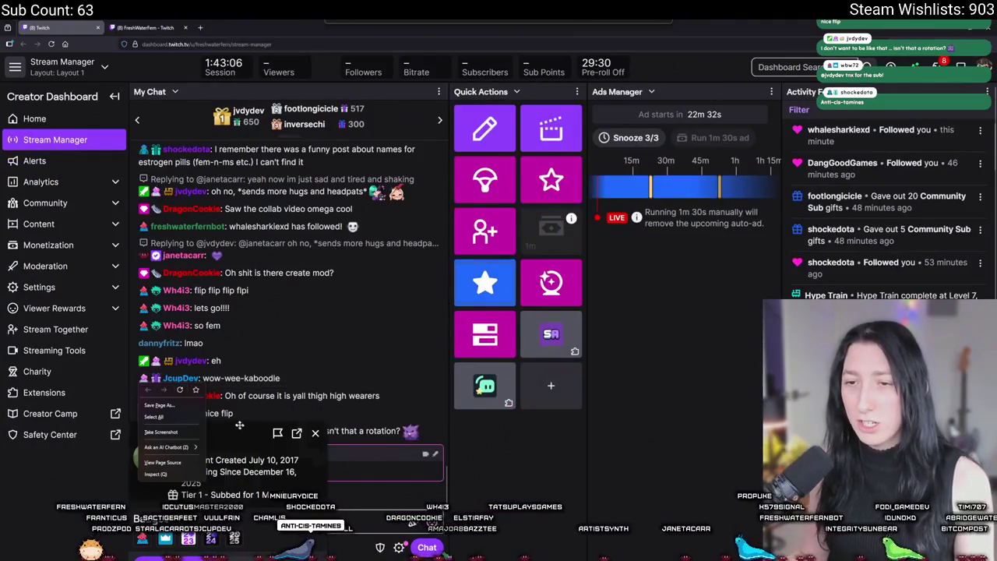
key("Escape")
right_click(260, 315)
left_click(274, 343)
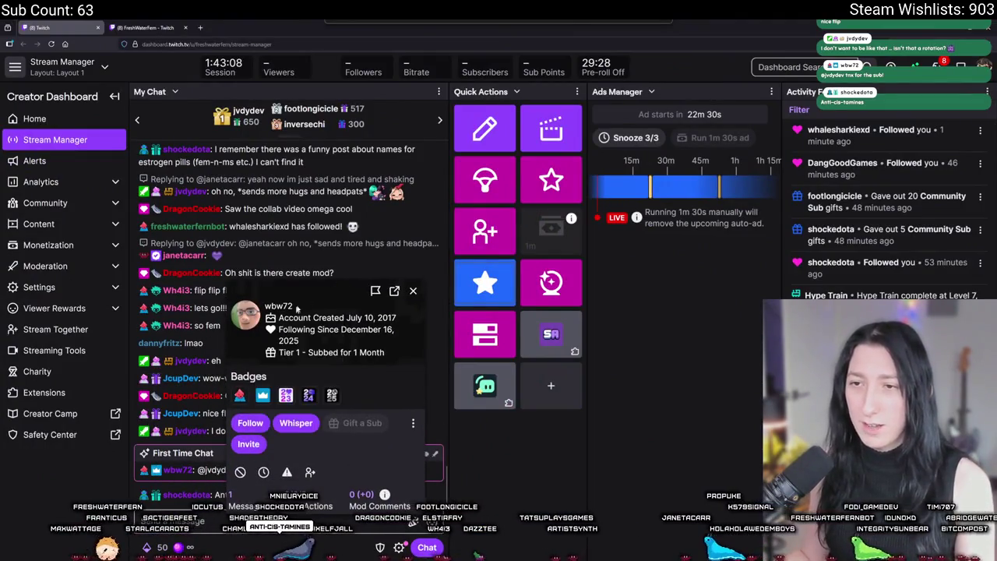
left_click(413, 290)
left_click(201, 28)
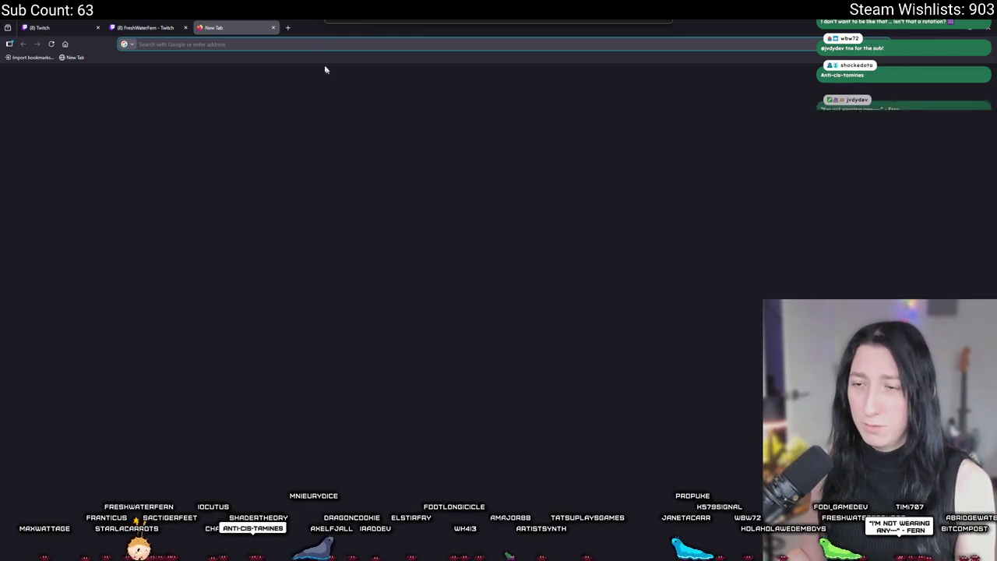
key("ctrl+w")
mouse_move(335, 23)
left_mouse_down()
mouse_move(93, 148)
mouse_move(4, 174)
left_mouse_up()
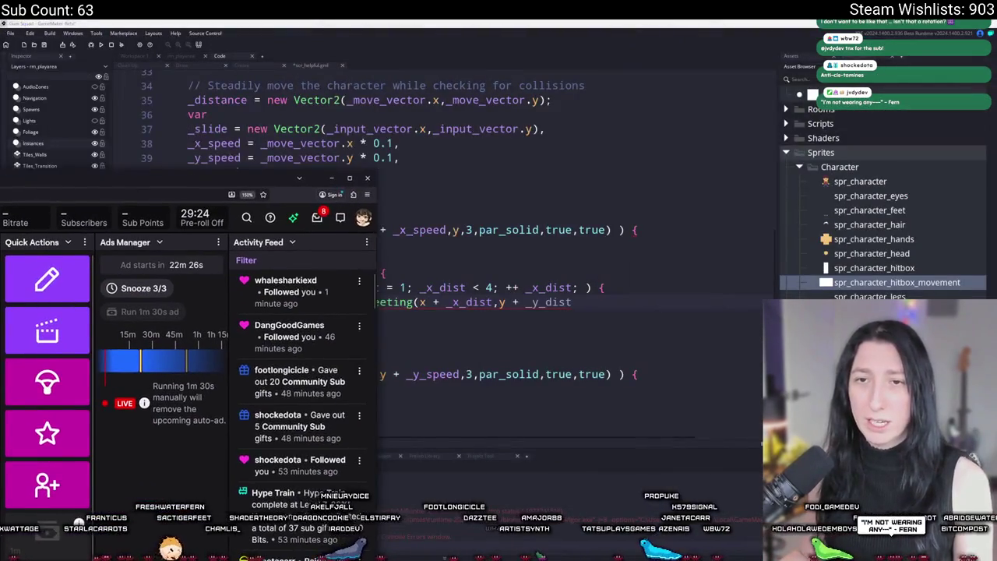
Create a new sprite in Aseprite and paste the copied profile picture into it.
key("alt+Tab")
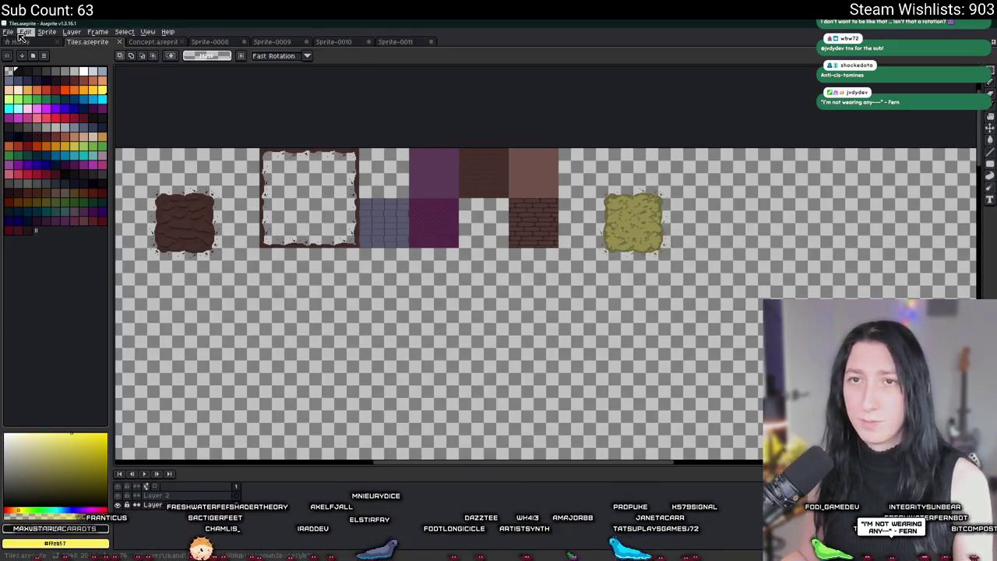
left_click(8, 31)
left_click(23, 42)
key("Return")
key("ctrl+v")
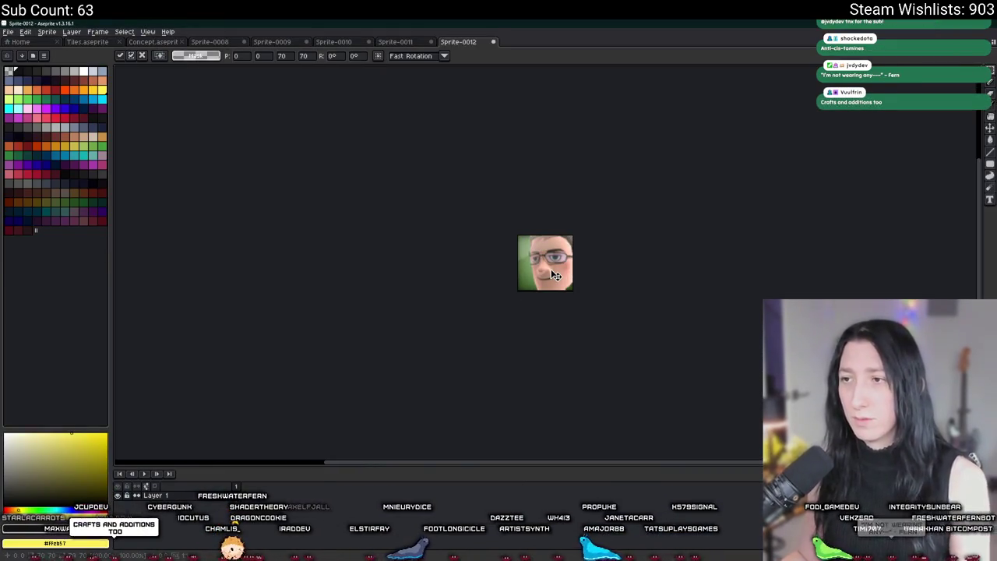
Commit the pasted picture, zoom in to inspect it, then close Sprite-0012 without saving.
key("Return")
scroll(569, 267, "up", 3)
scroll(466, 268, "up", 2)
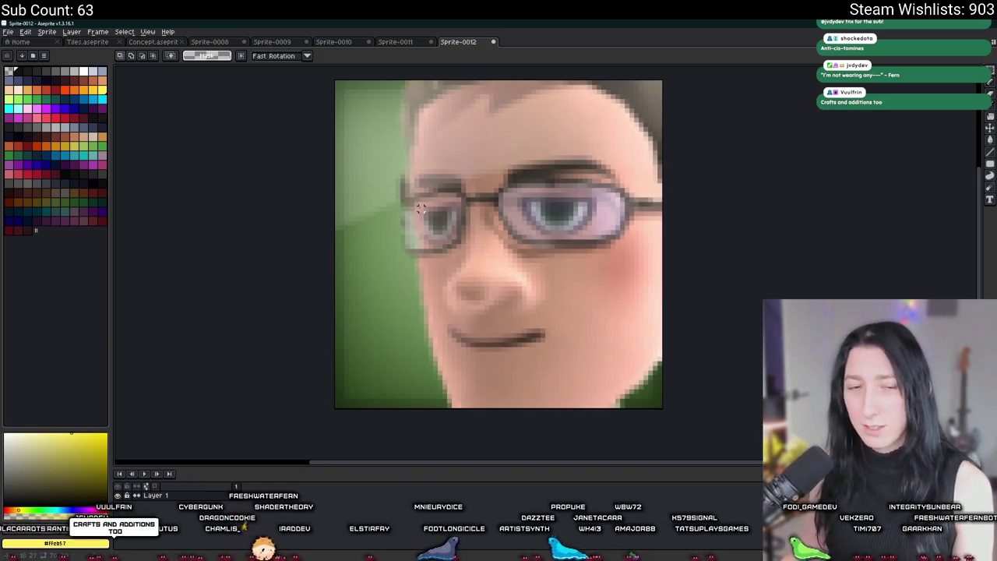
scroll(396, 201, "down", 1)
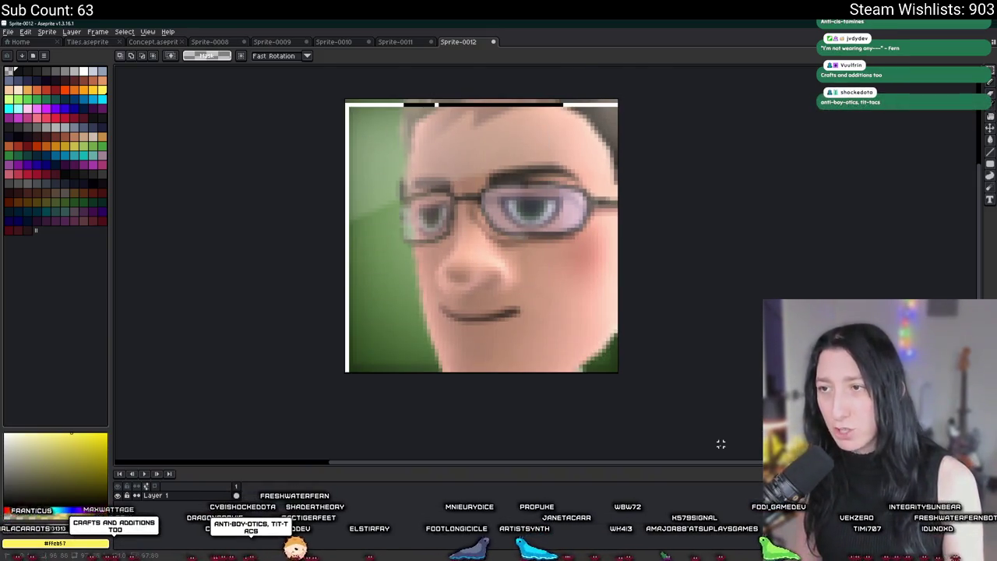
key("ctrl+a")
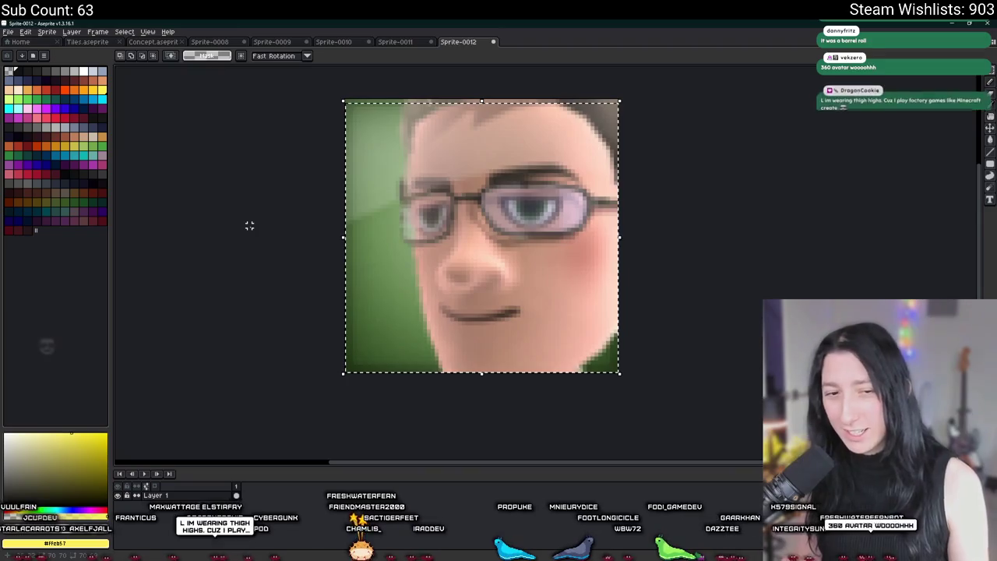
scroll(249, 225, "down", 4)
key("ctrl+d")
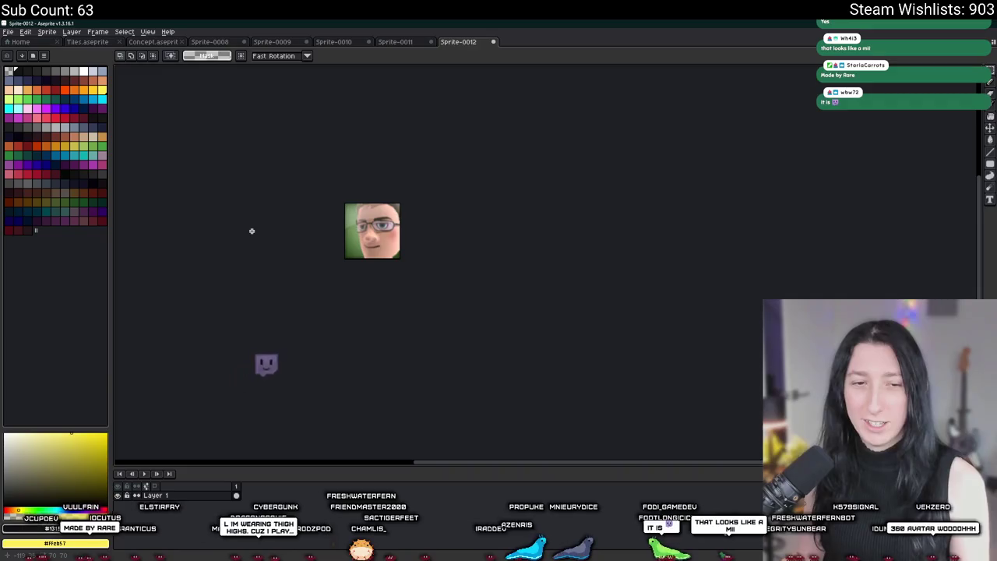
scroll(251, 230, "up", 3)
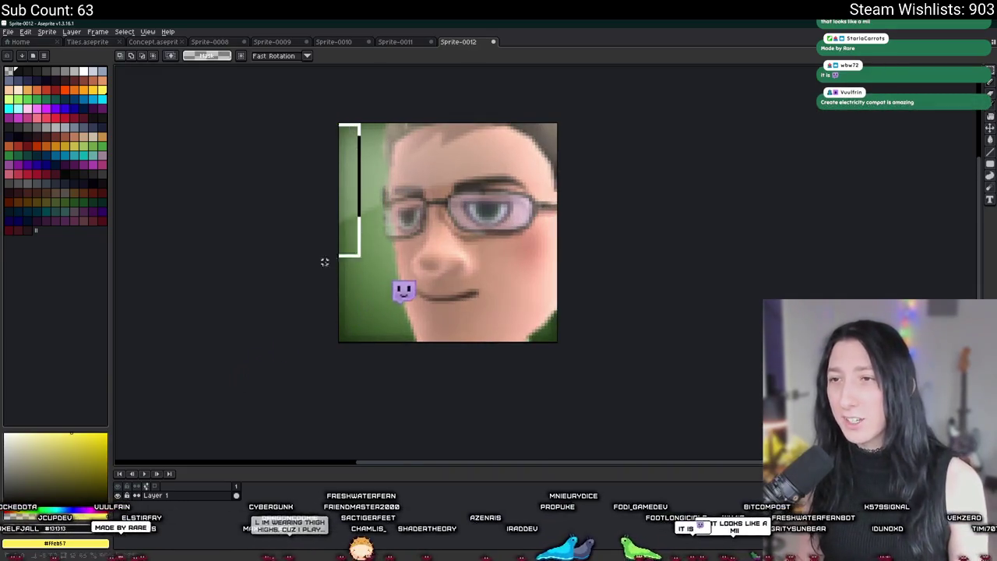
scroll(348, 95, "up", 1)
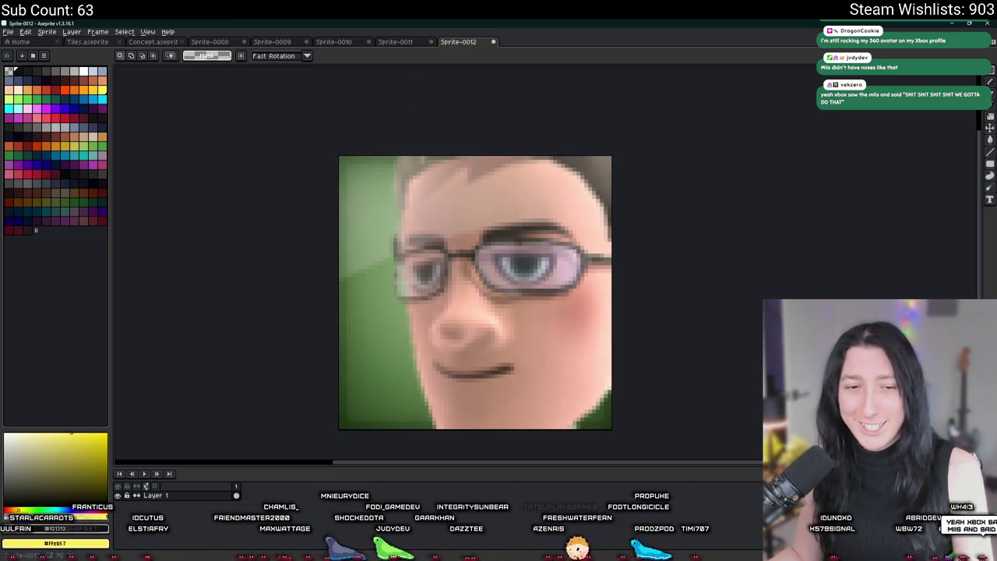
scroll(550, 287, "down", 3)
key("ctrl+w")
left_click(508, 313)
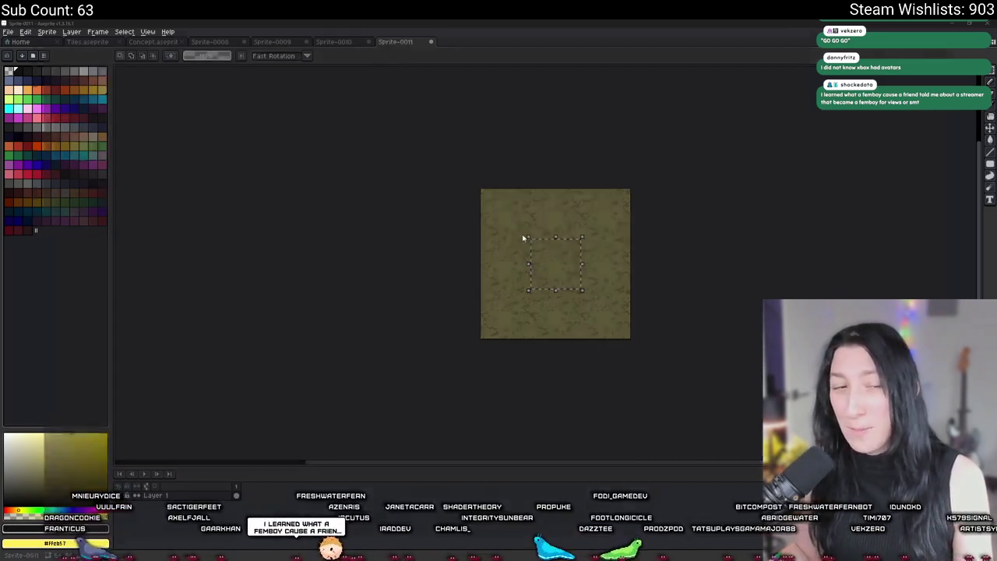
Resize and hide the browser, then switch back to the xbox.com profile page.
left_click_drag(748, 9, 793, 240)
left_click(793, 240)
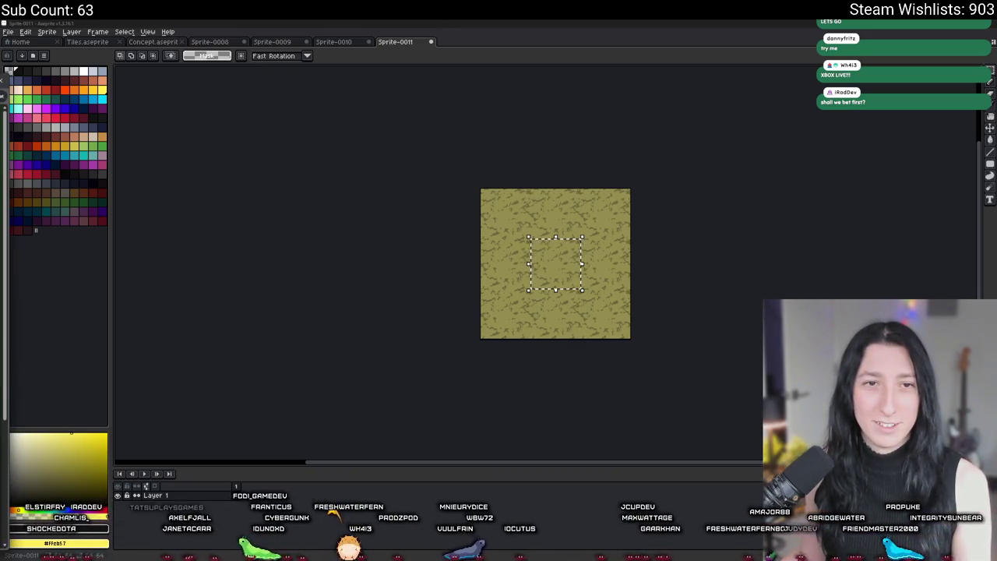
key("alt+Tab")
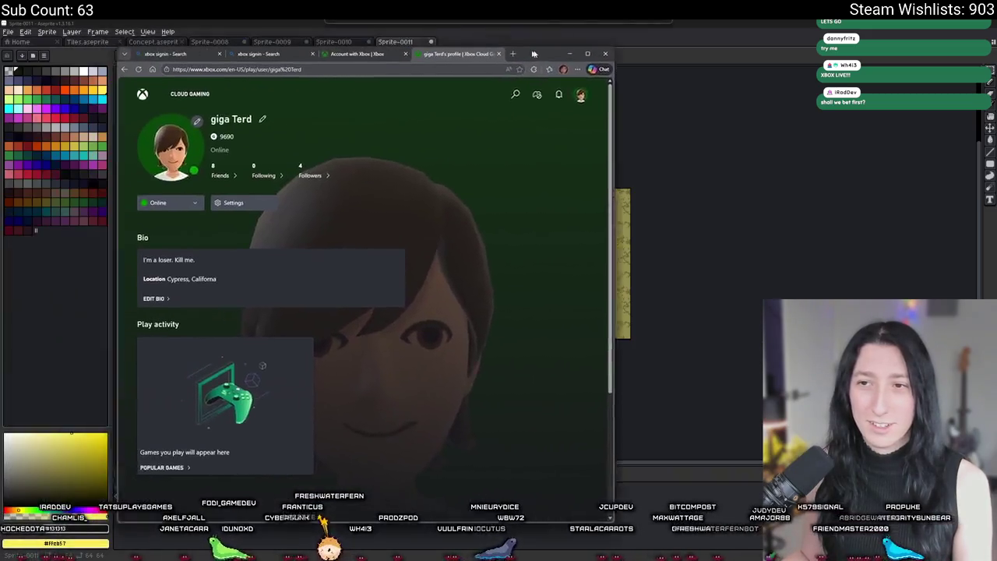
Zoom the Xbox profile page to 150% and close the extra browser tabs.
key("ctrl+plus")
key("ctrl+plus")
key("ctrl+plus")
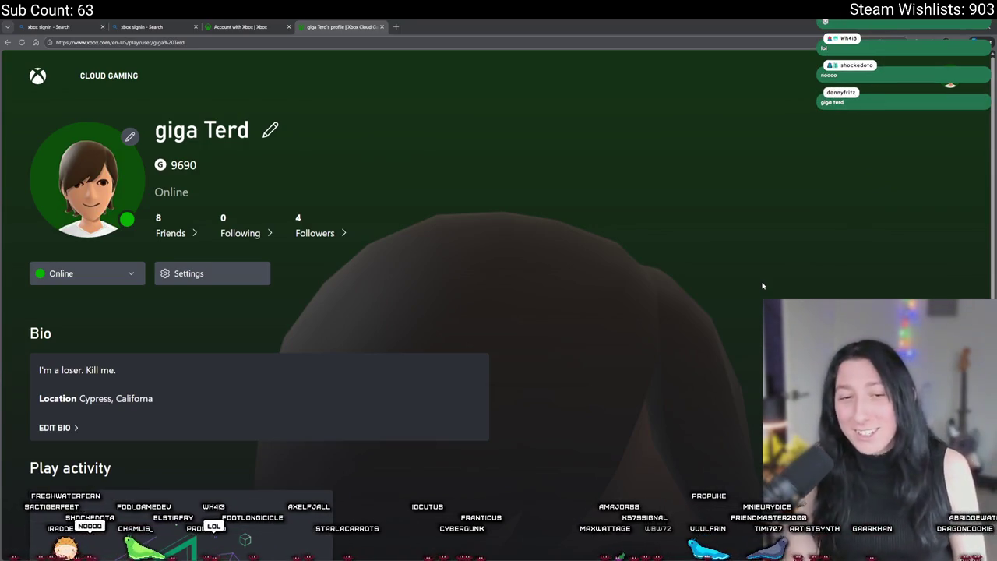
left_click(102, 27)
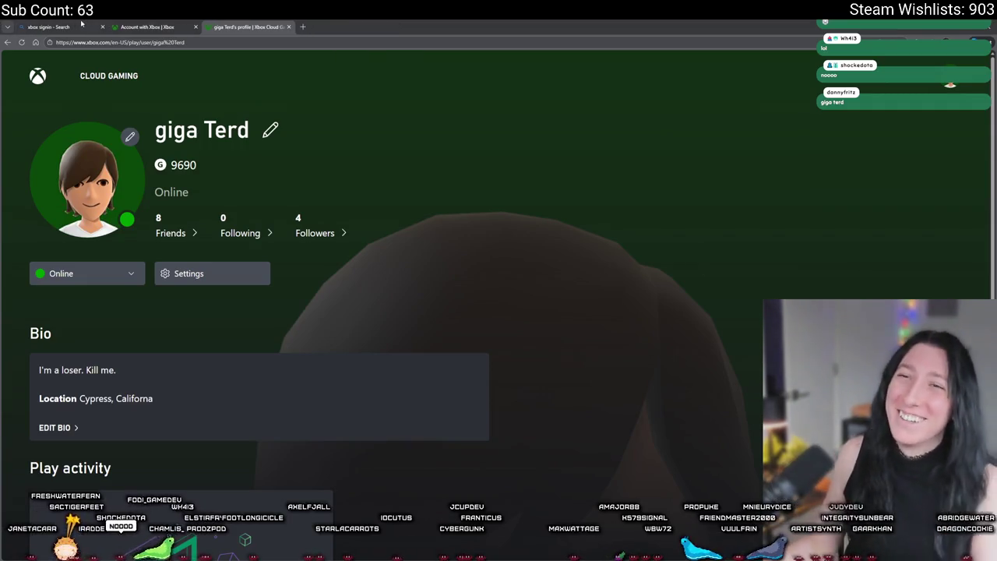
left_click(102, 26)
left_click(102, 27)
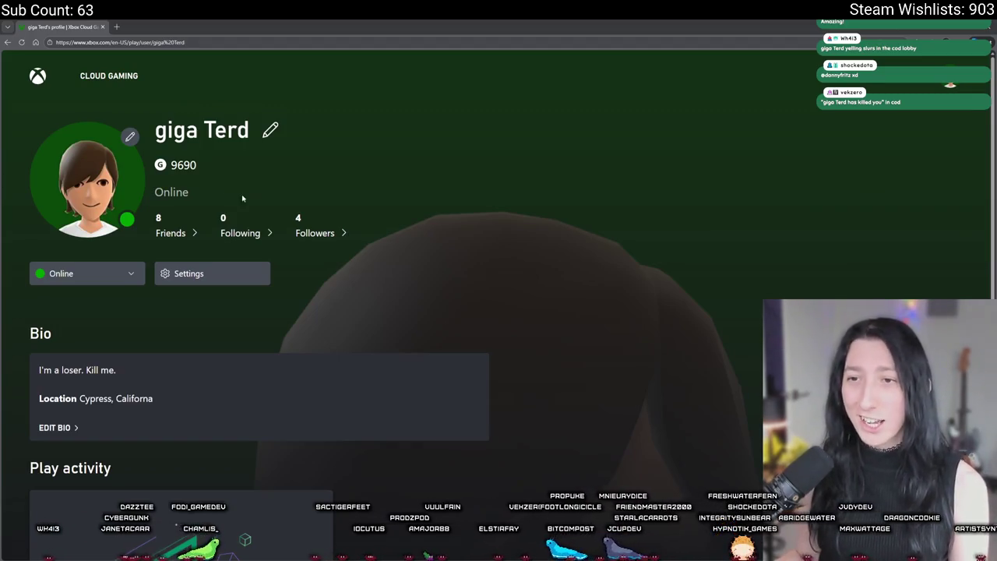
Return to Aseprite and switch to the Sprite-0008 Chunked rooms versus Proc Gen chart.
key("alt+Tab")
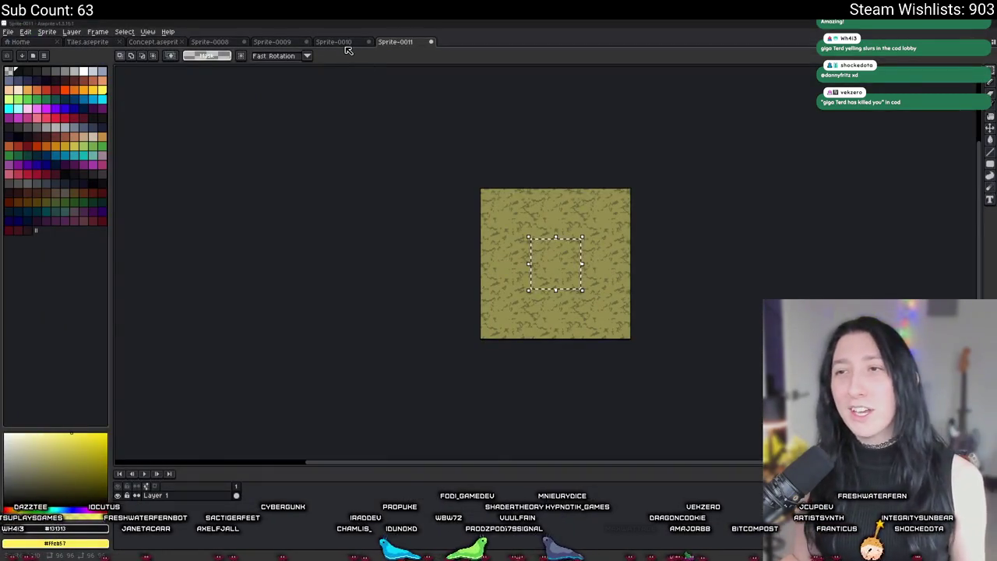
left_click(306, 43)
key("ctrl+shift+Tab")
key("ctrl+shift+Tab")
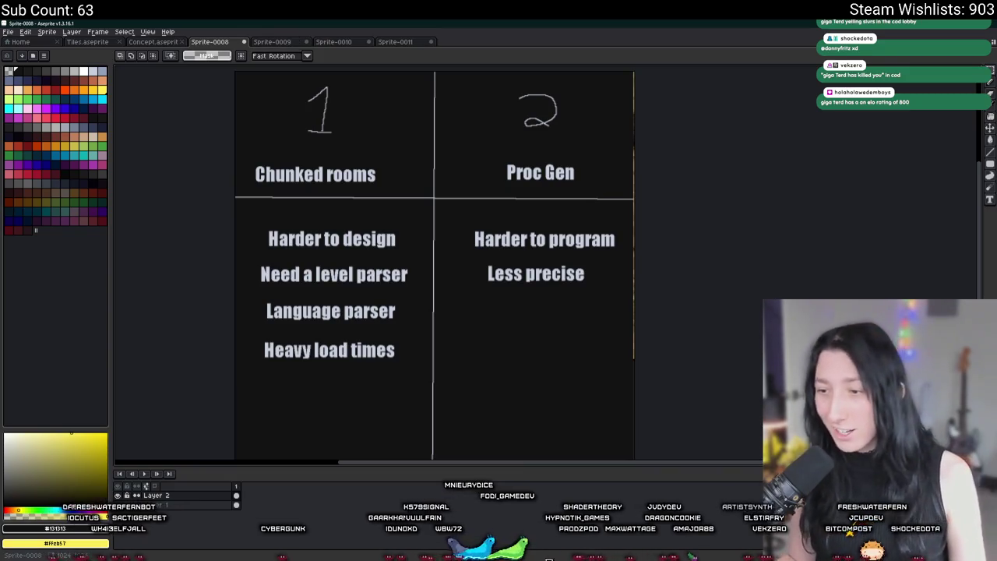
Switch from Aseprite back to the GameMaker movement script.
key("alt+Tab")
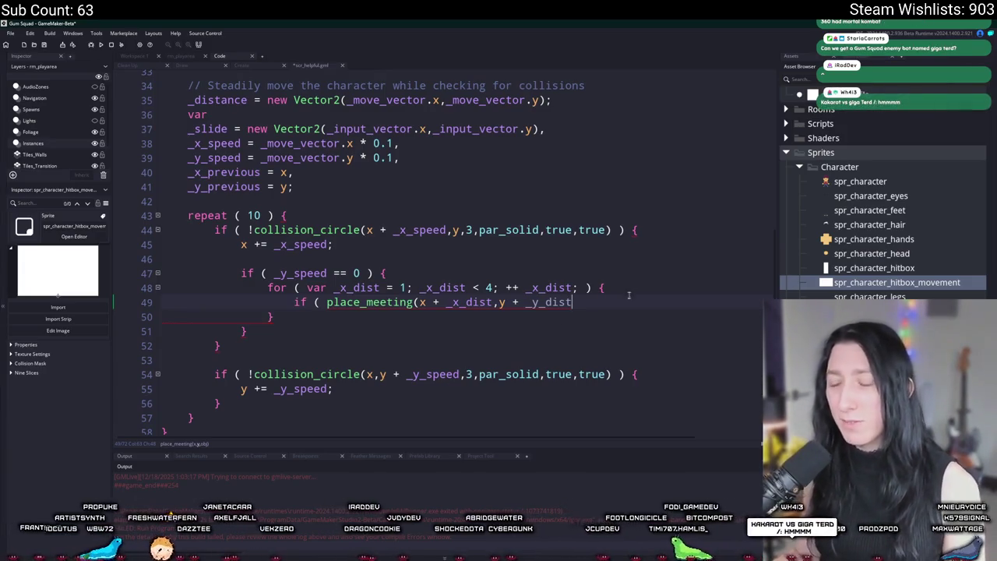
Duplicate the _x_dist for-loop line, add a closing brace, and indent the inner loop block.
left_click(363, 293)
key("ctrl+d")
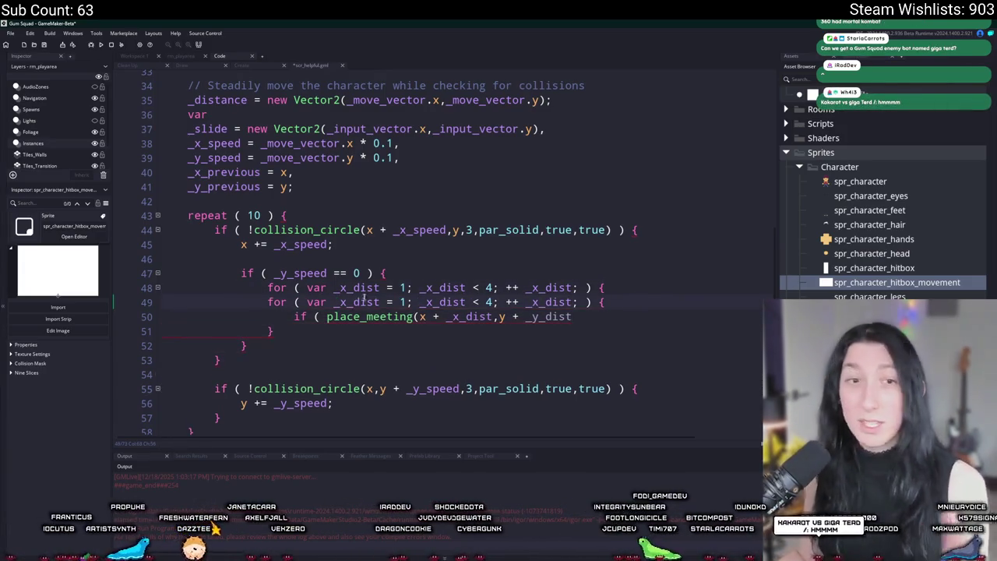
key("ctrl+z")
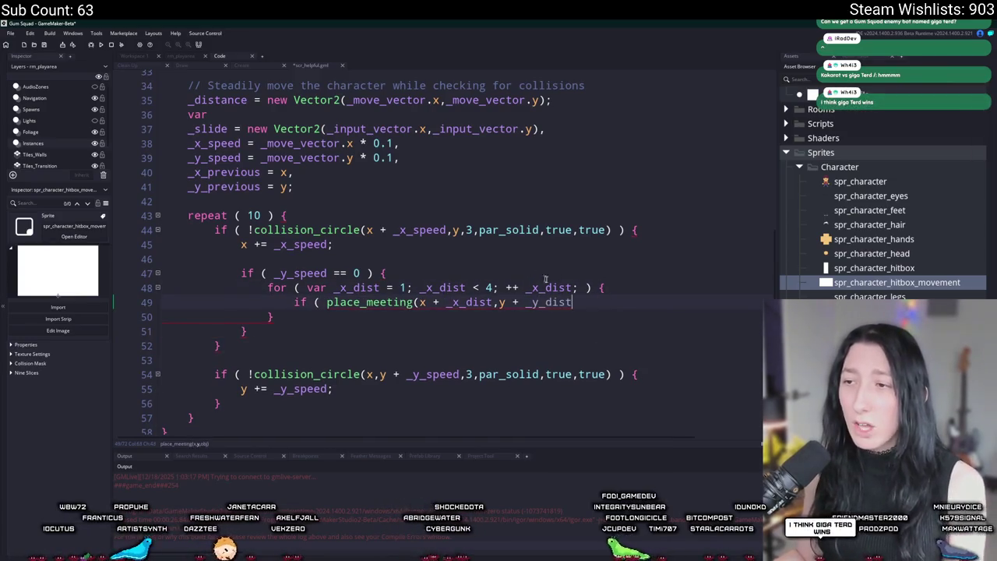
key("ctrl+y")
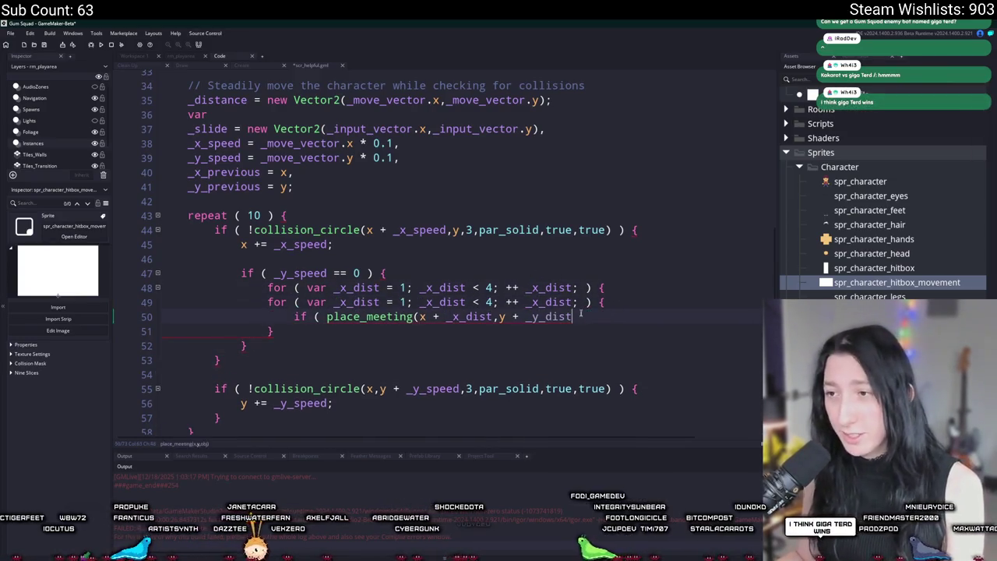
key("Return")
type("}")
key("shift+Up")
key("shift+Up")
key("Tab")
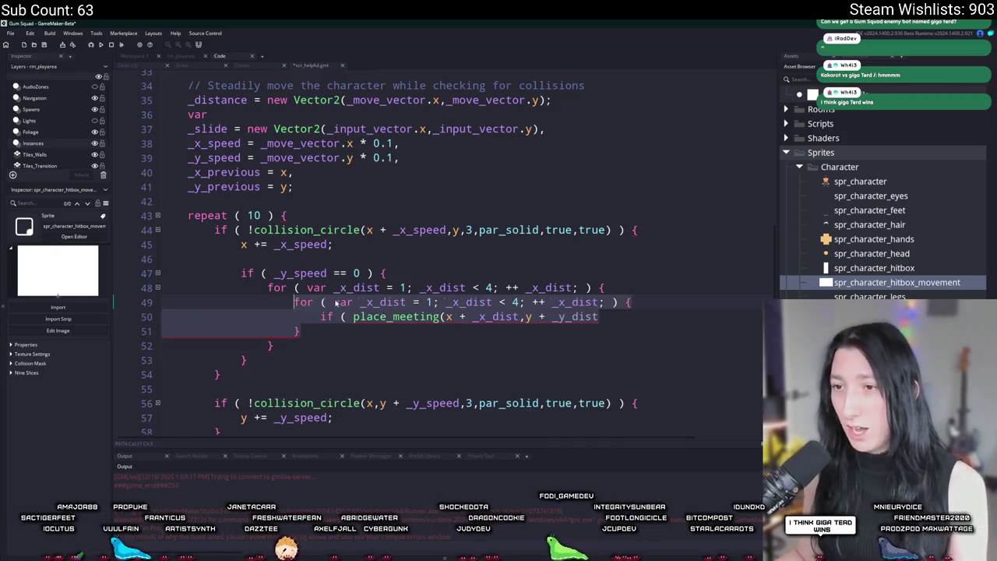
Rename the outer loop's variable to _y_dist in its declaration, condition and increment.
left_click(347, 288)
key("BackSpace")
type("y")
left_click(428, 288)
key("Delete")
type("y")
left_click(536, 287)
key("Delete")
type("y")
Complete the collision if-statement with par_solid as the object and an opening brace.
left_click(558, 316)
left_click(598, 317)
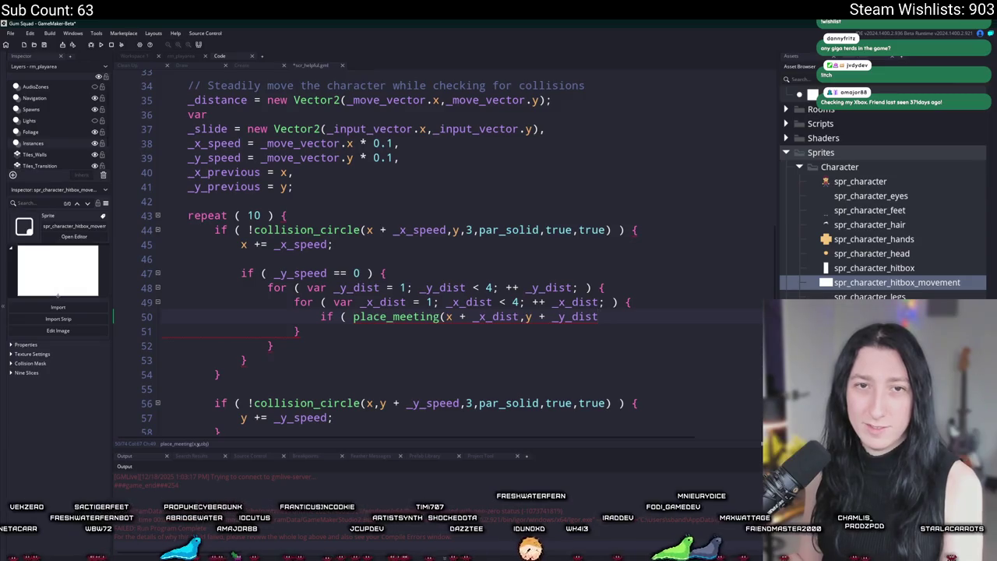
mouse_move(620, 320)
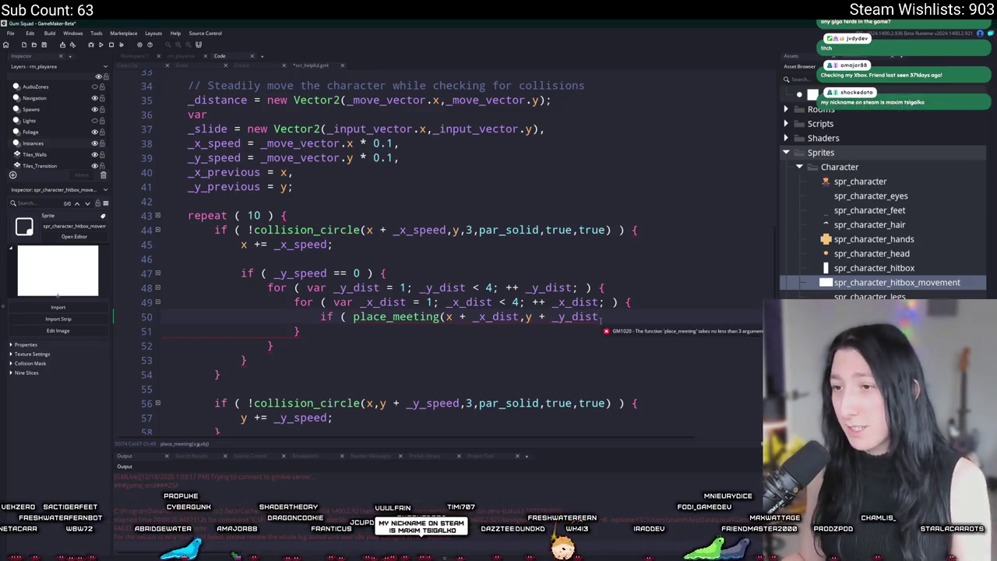
type(",obj")
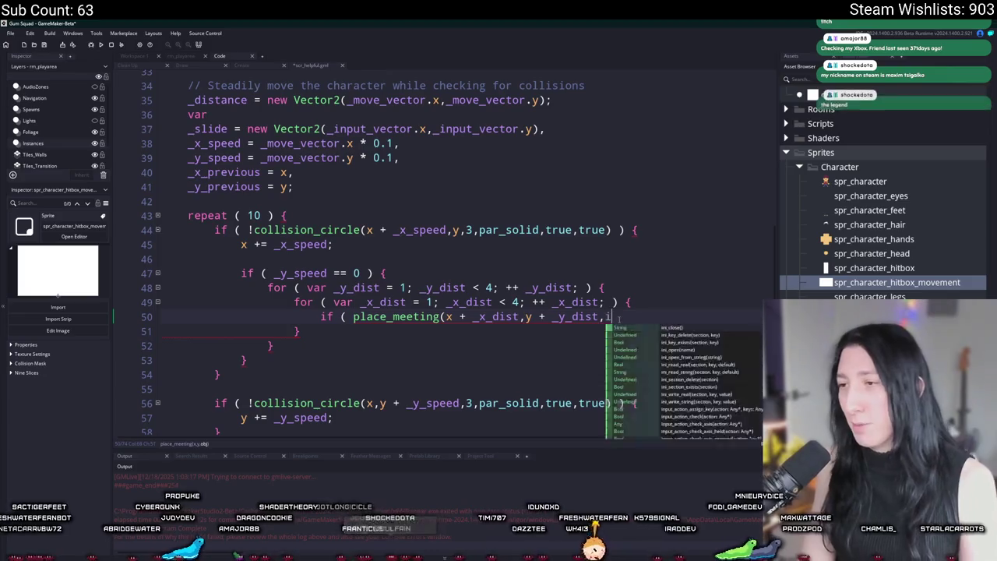
type("_play")
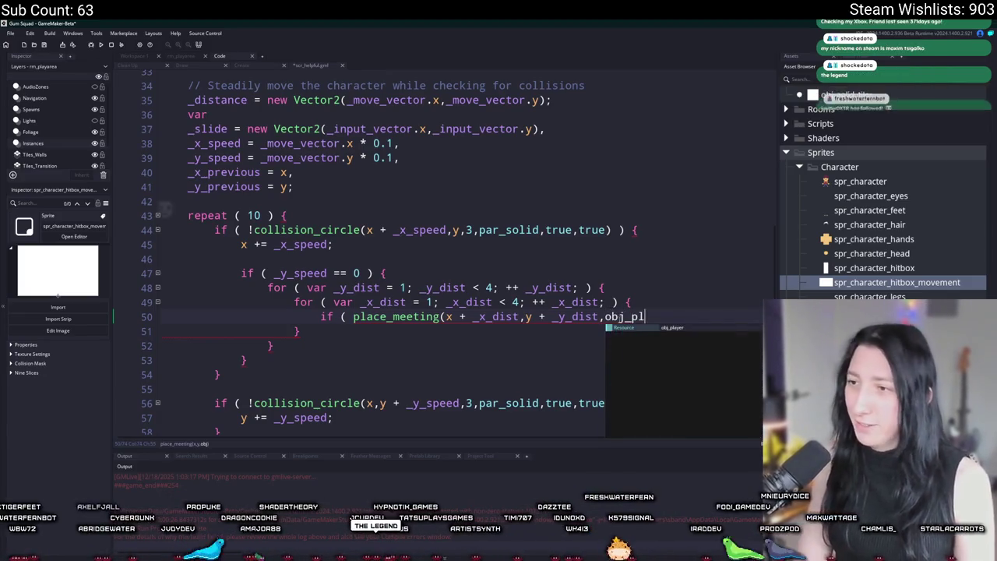
key("BackSpace")
key("BackSpace")
key("BackSpace")
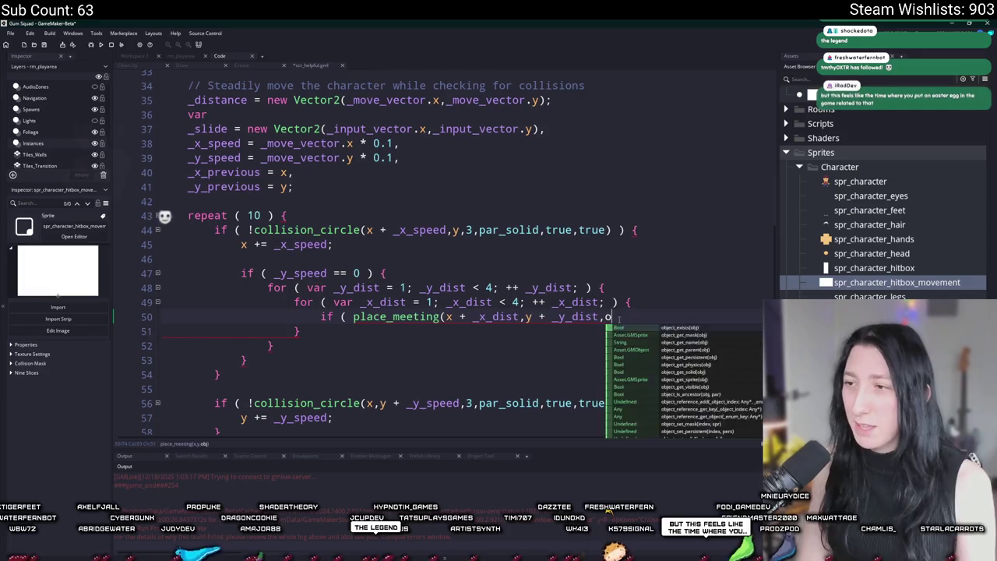
type("par_")
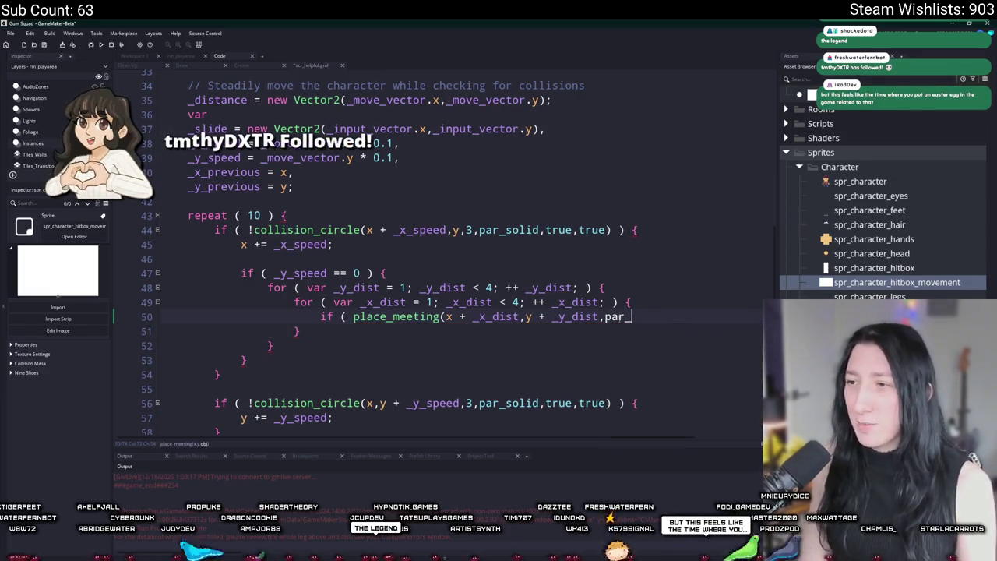
type("so")
key("Return")
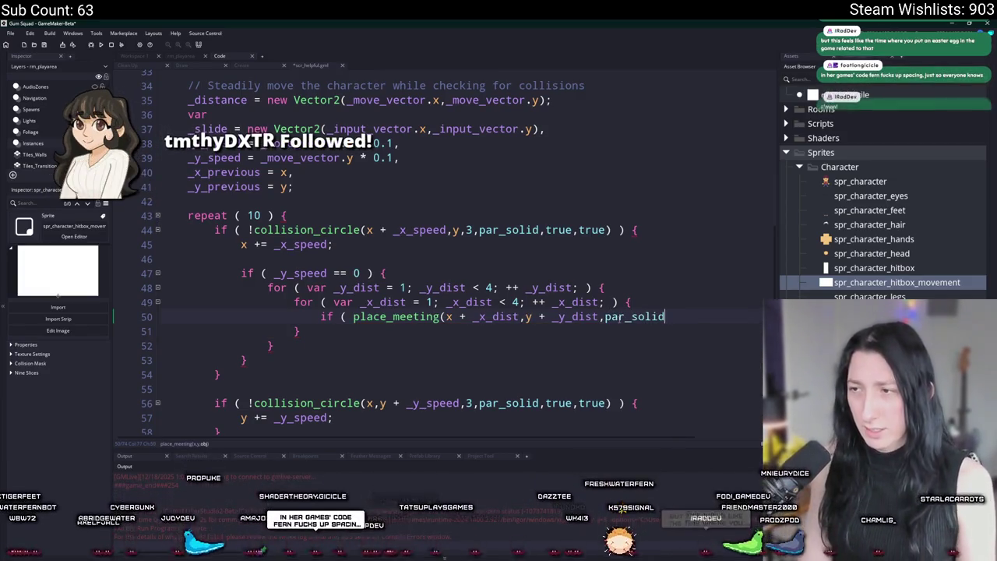
type(") ) {")
key("Return")
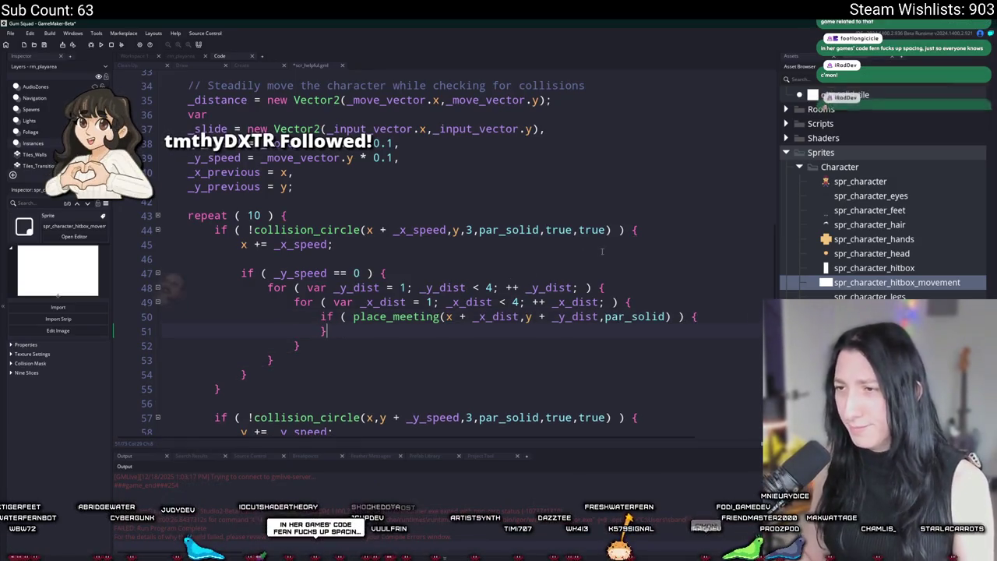
Replace place_meeting with the copied collision_circle call, using _x_dist instead of _x_speed.
left_click_drag(613, 230, 267, 230)
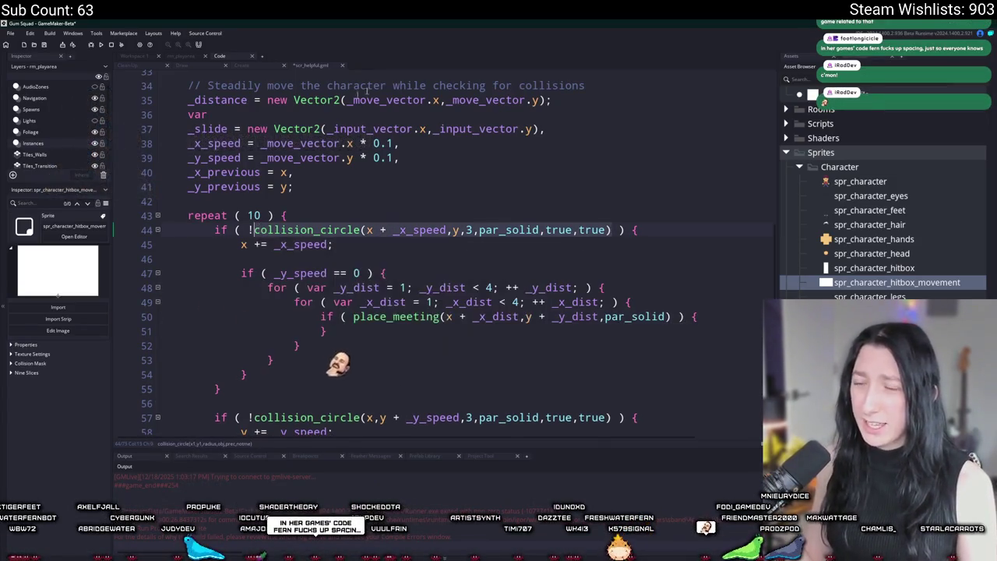
left_click(253, 230)
left_click(353, 316)
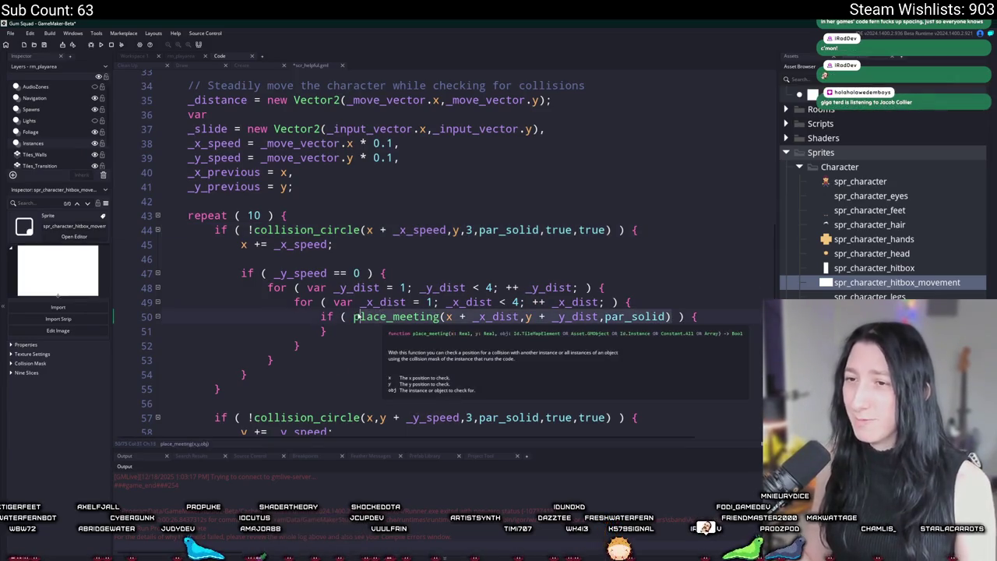
type("collision_circle(x + _x_speed,y,3,par_solid,true,true)")
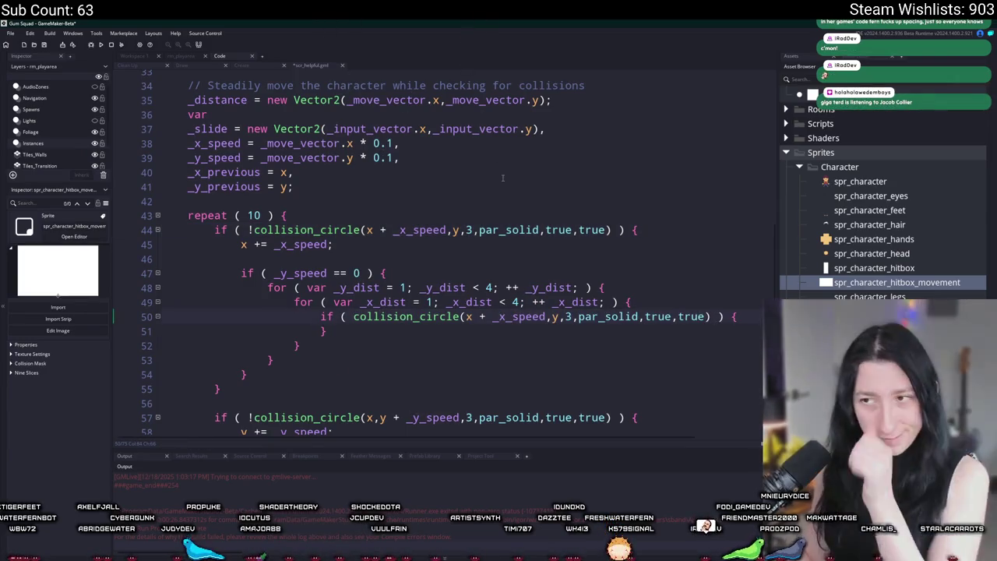
double_click(470, 302)
key("ctrl+c")
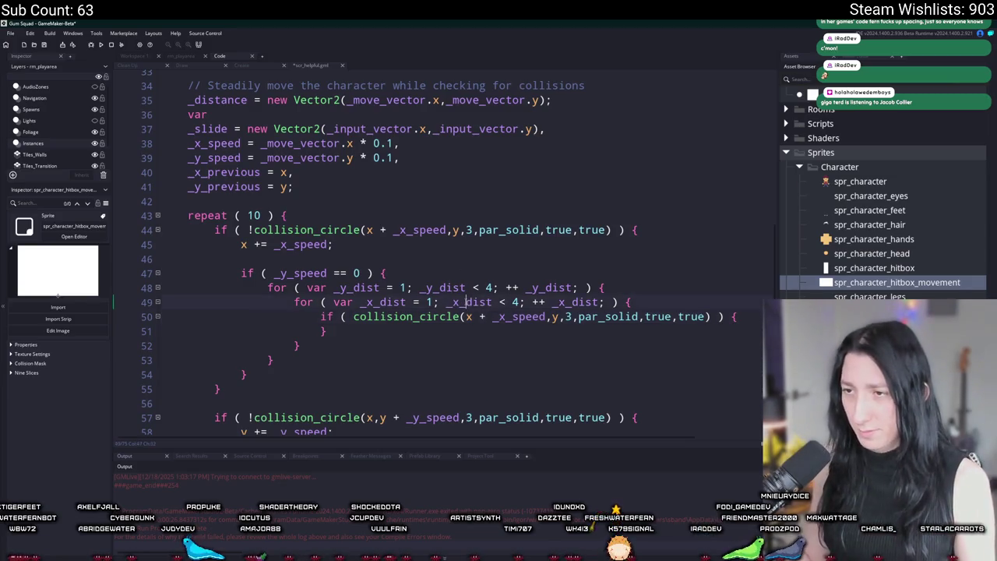
double_click(516, 317)
key("ctrl+v")
Offset collision_circle's y by + _y_dist.
double_click(441, 287)
key("ctrl+c")
left_click(550, 316)
type("+")
key("ctrl+v")
key("ctrl+Left")
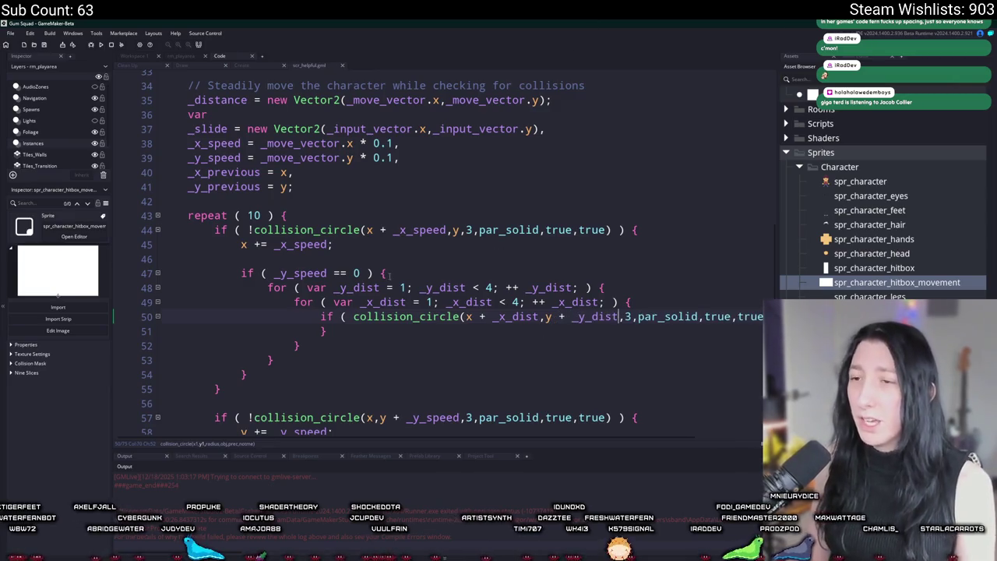
key("End")
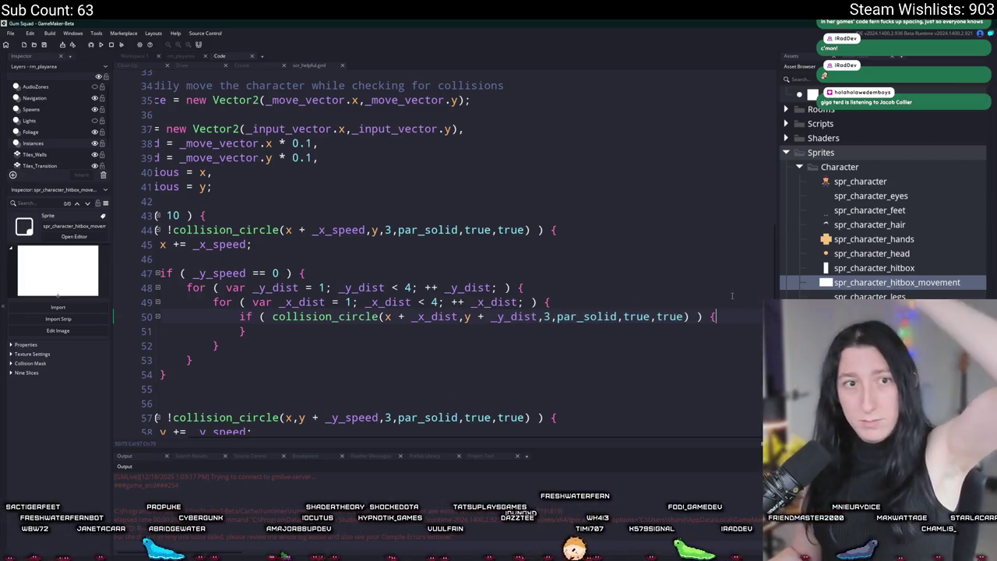
left_click(575, 285)
key("Return")
key("ctrl+z")
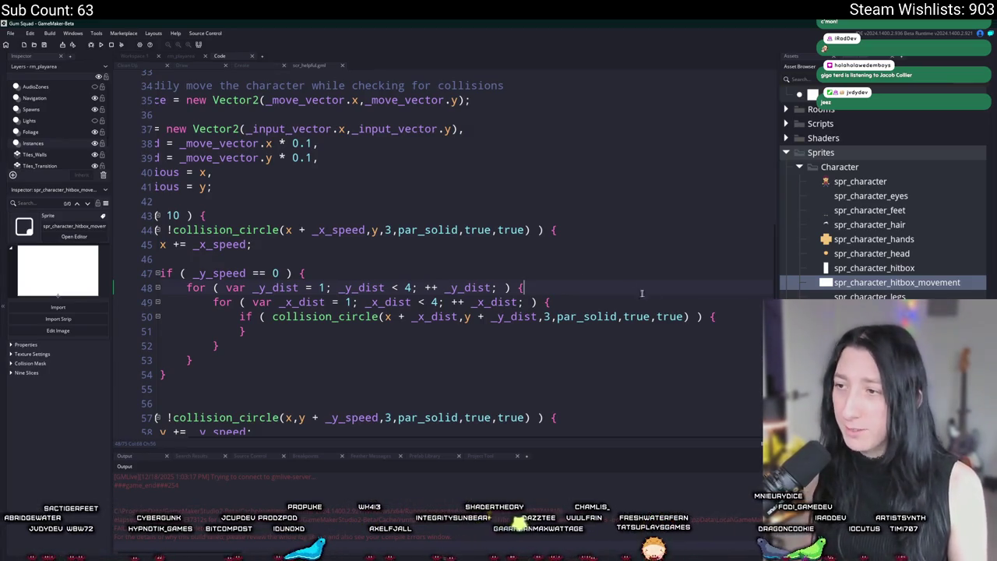
Add a blank line after the opening brace of the collision_circle if-statement.
left_click(717, 317)
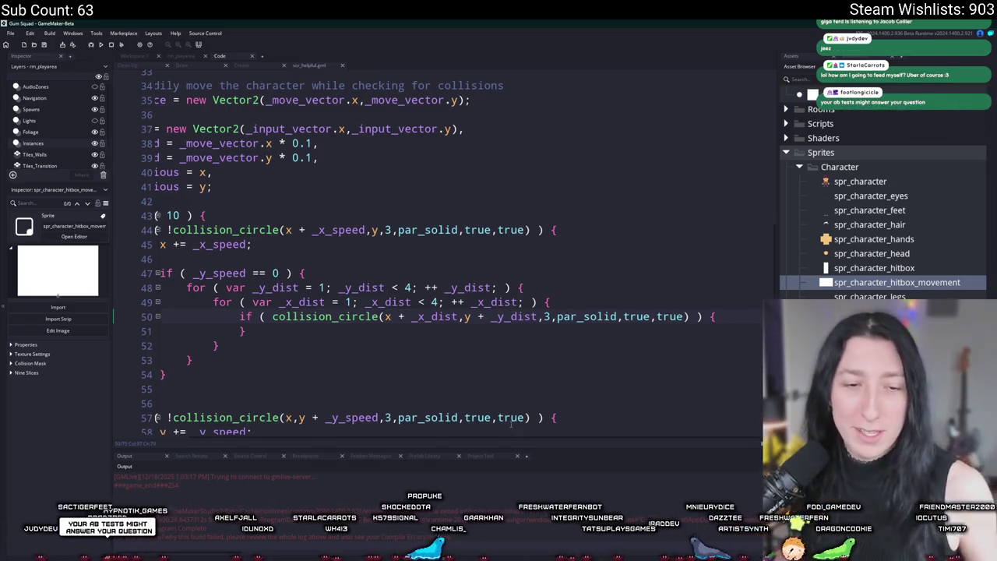
left_click(737, 325)
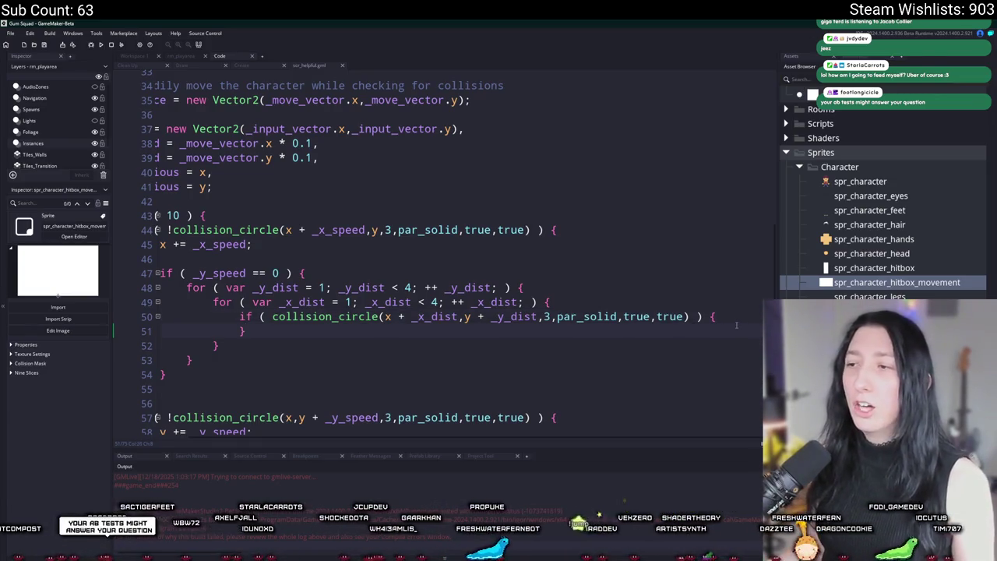
left_click(745, 319)
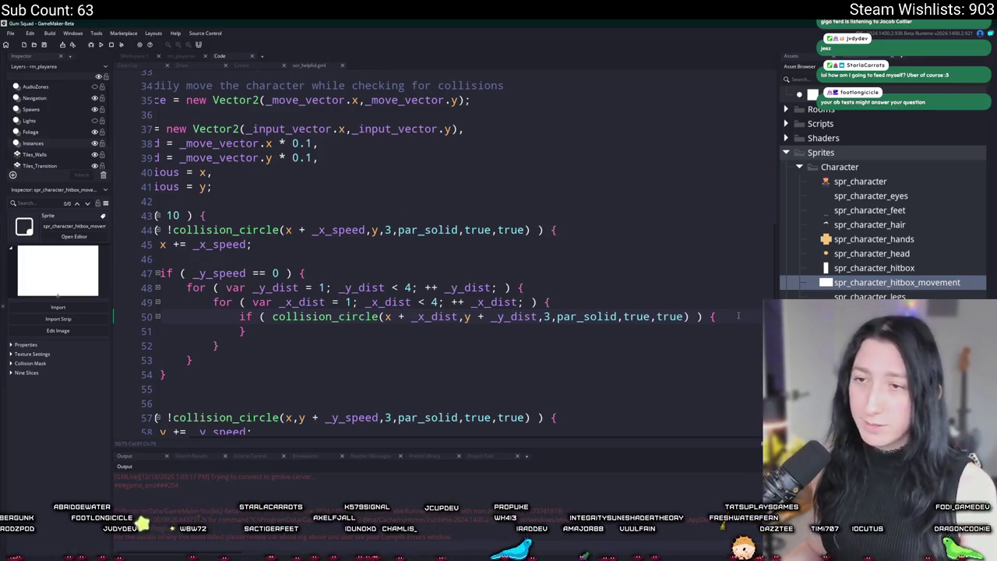
key("Return")
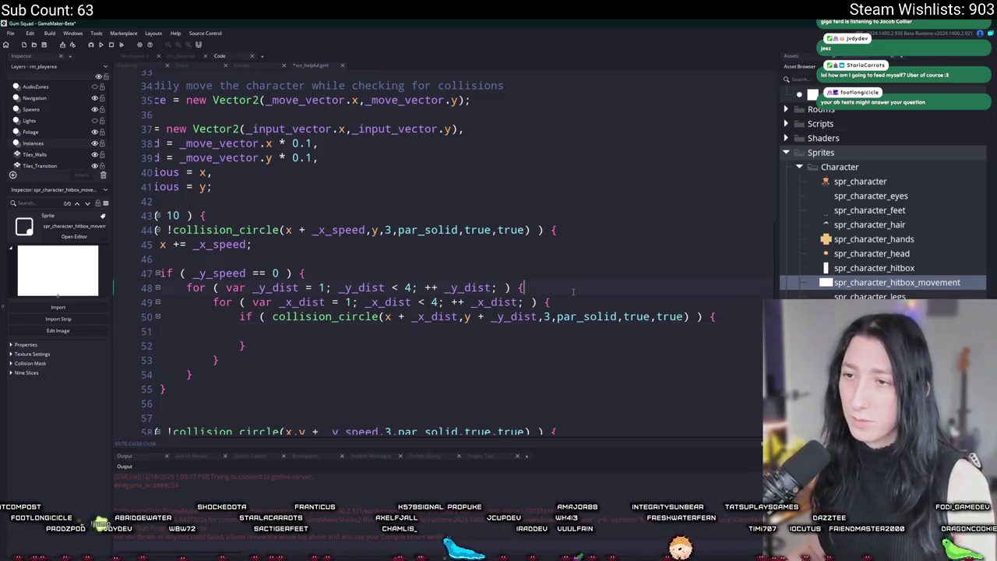
left_click(459, 316)
left_click(411, 317)
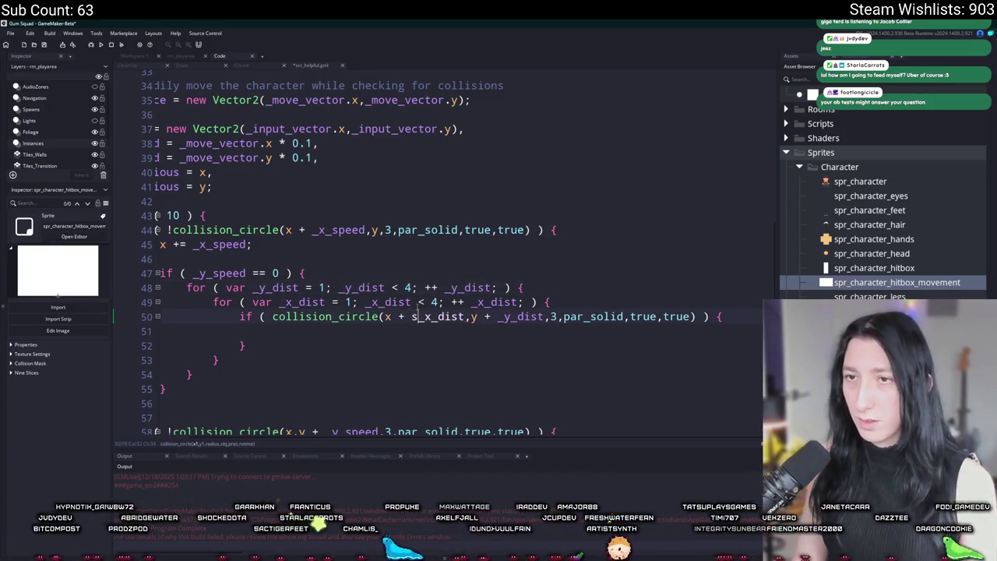
scroll(416, 310, "left", 3)
left_click(382, 238)
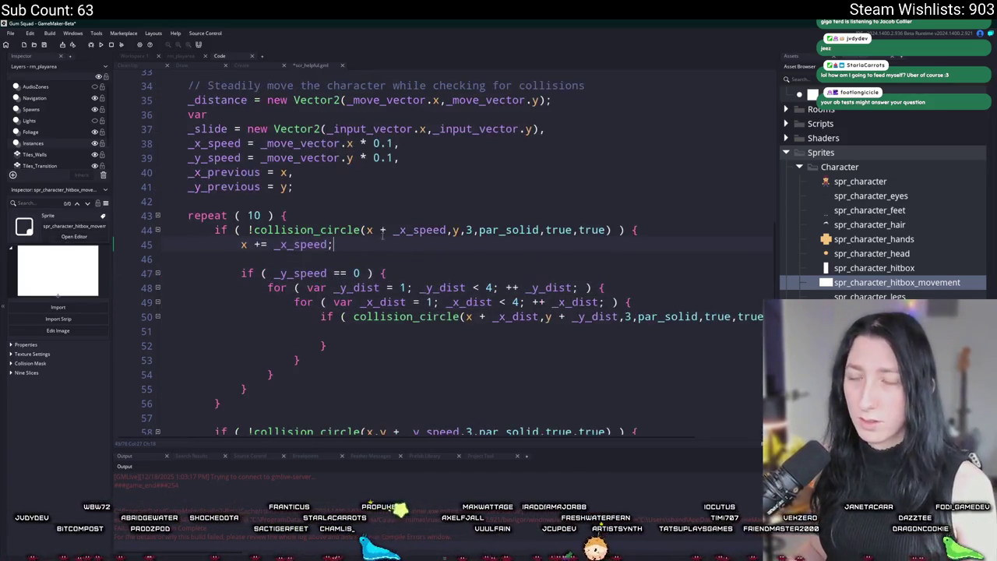
Declare _x_sign = sign(_move_vector.x) and _y_sign = sign(_move_vector.y) in the var list.
left_click(419, 180)
key("BackSpace")
type(",")
key("Return")
type("_x_sign = ")
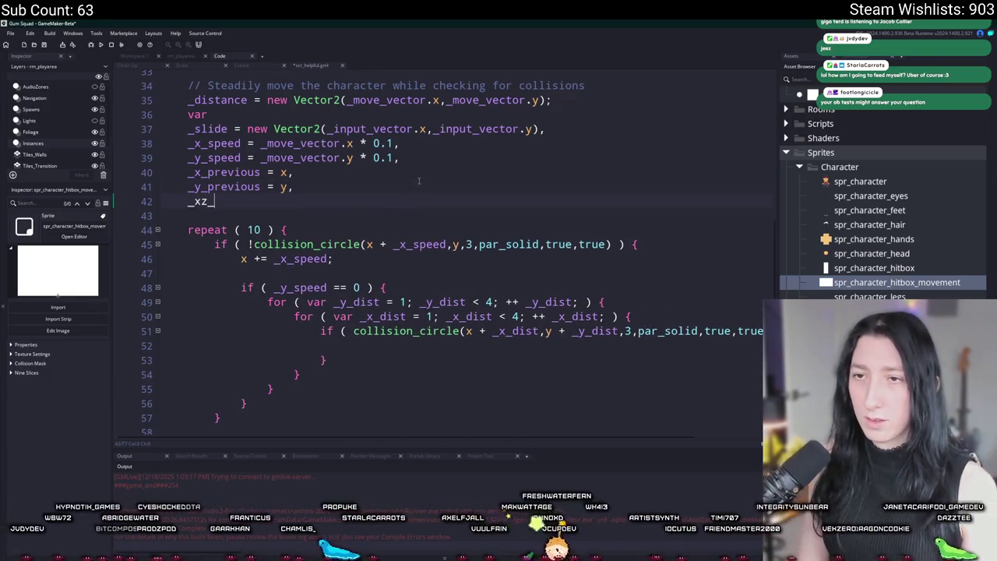
type("sig")
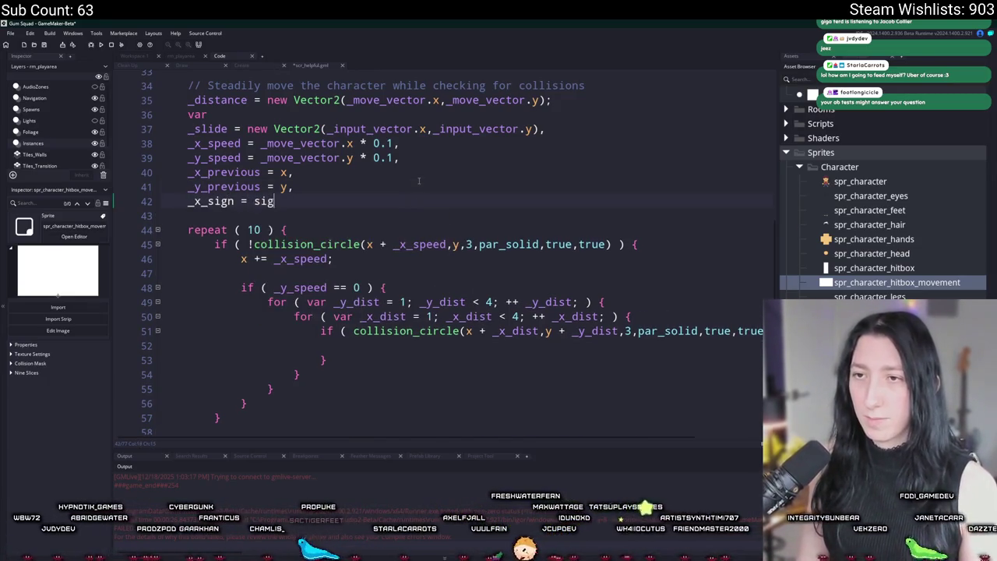
type("n(_move_vector.x")
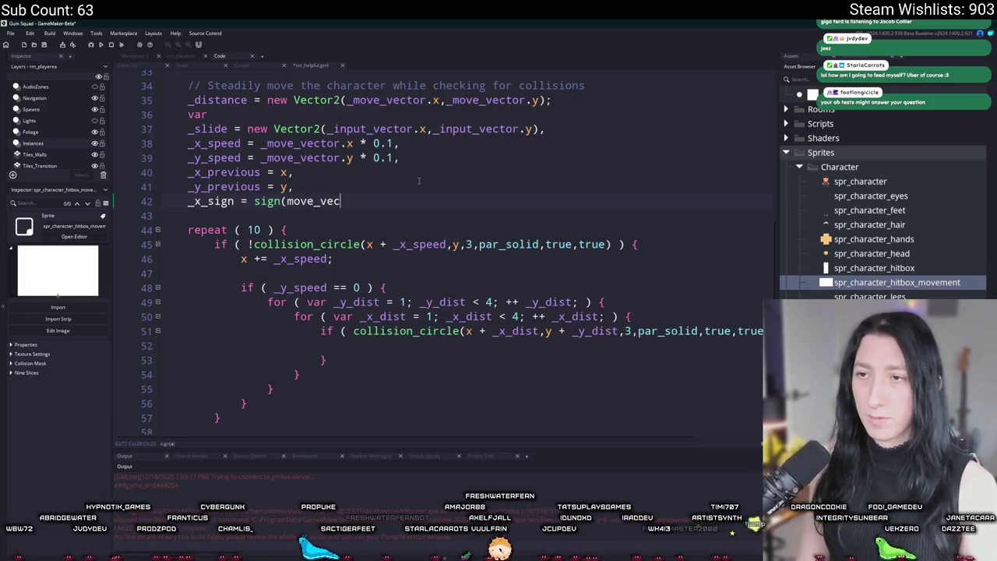
type("),")
key("ctrl+d")
key("BackSpace")
type(";")
left_click(200, 216)
key("BackSpace")
type("y")
left_click(381, 215)
key("BackSpace")
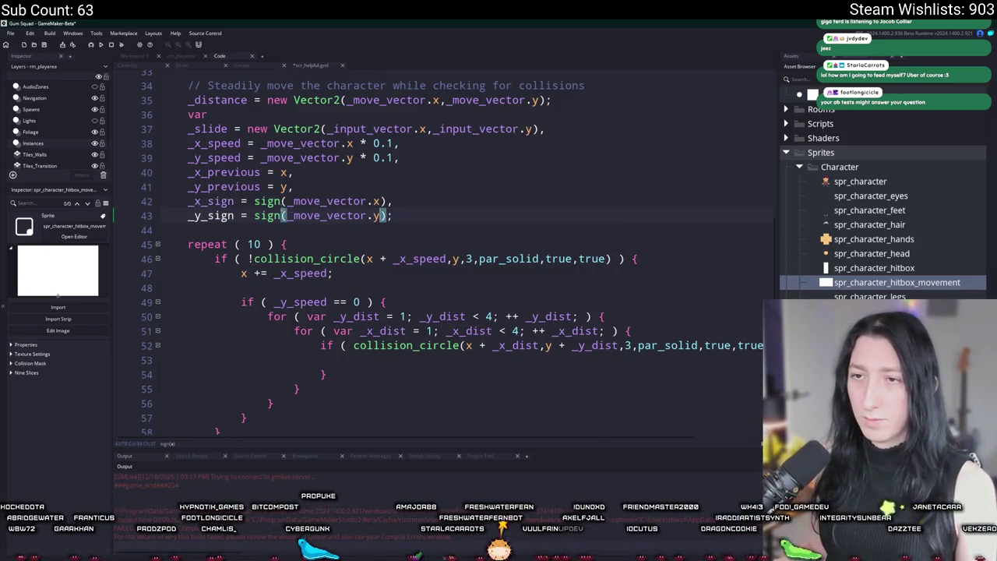
type("y")
Change the collision_circle x offset to x + (_x_dist * _x_sign).
double_click(210, 201)
left_click(540, 345)
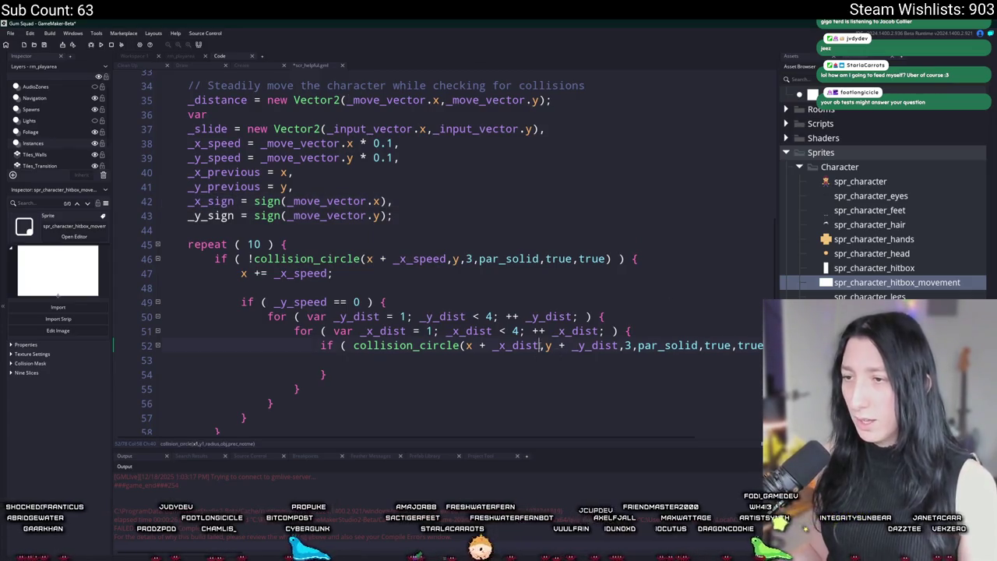
type("*")
key("ctrl+v")
type(")")
left_click(499, 345)
type("(")
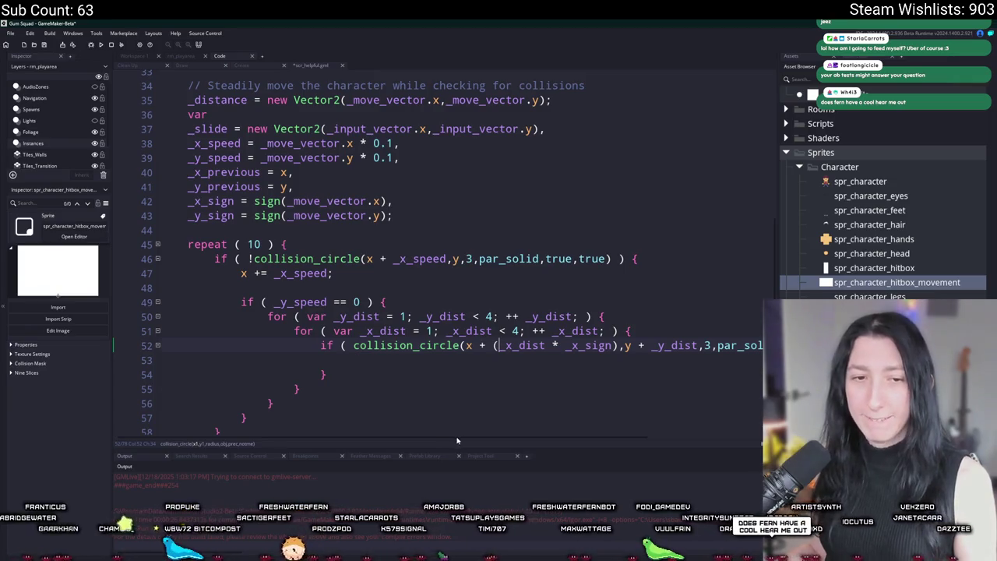
left_click_drag(516, 441, 612, 442)
Hide the side docks and try a '// Check down' comment inside the check, then undo it.
key("F12")
scroll(529, 383, "down", 1)
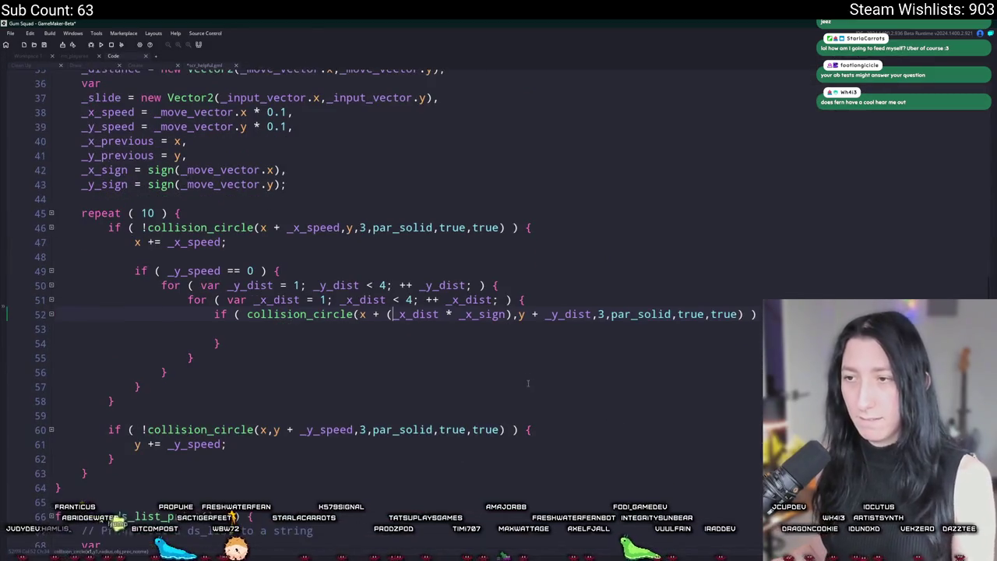
scroll(517, 360, "down", 3, "ctrl")
scroll(365, 331, "up", 2, "ctrl")
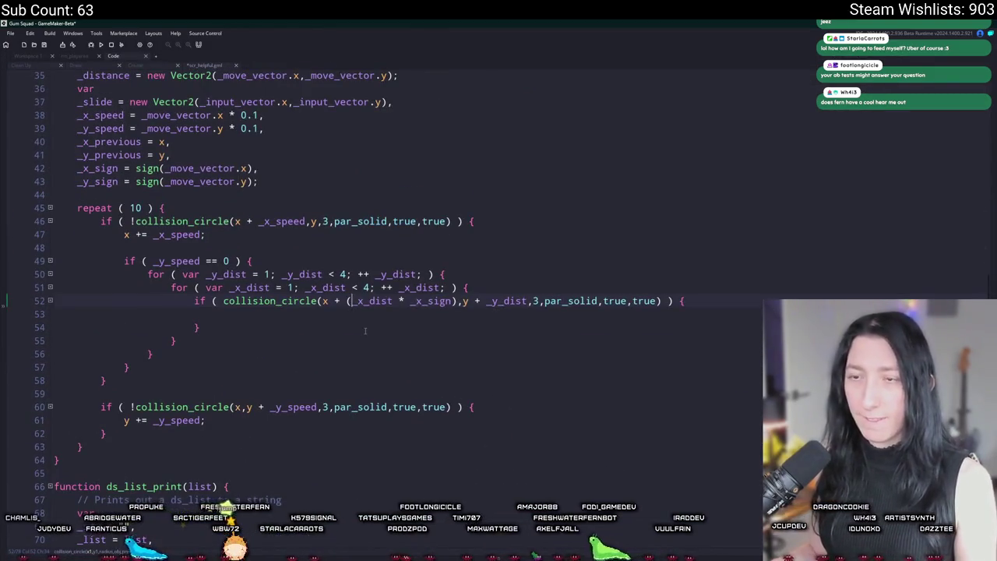
scroll(364, 331, "up", 1, "ctrl")
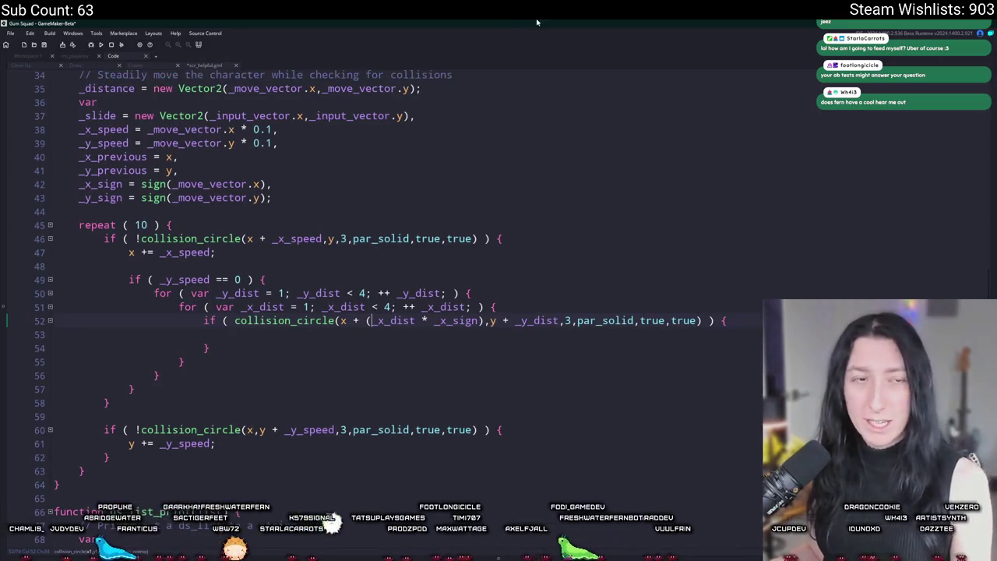
left_click(298, 334)
type("// Check down")
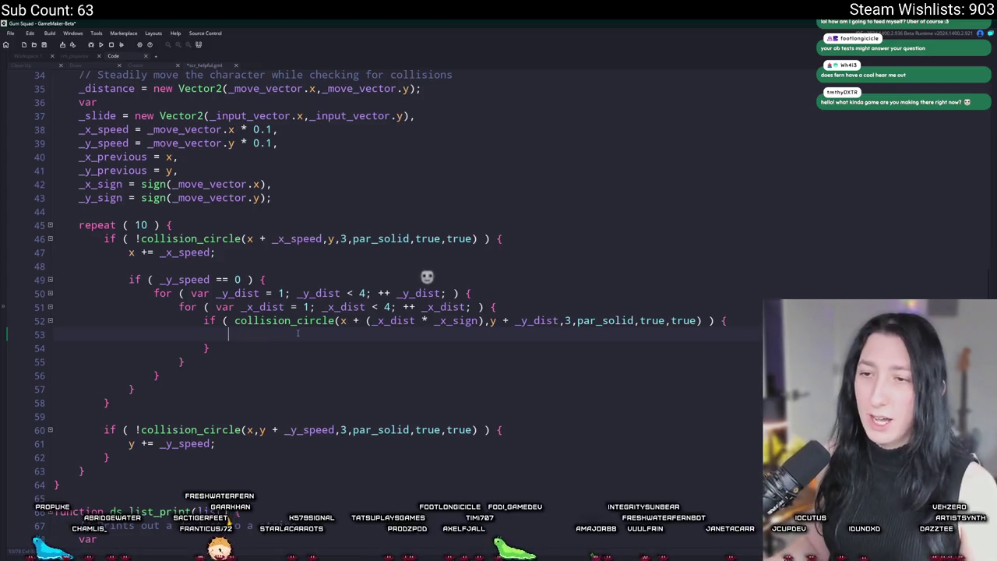
key("ctrl+z")
key("ctrl+y")
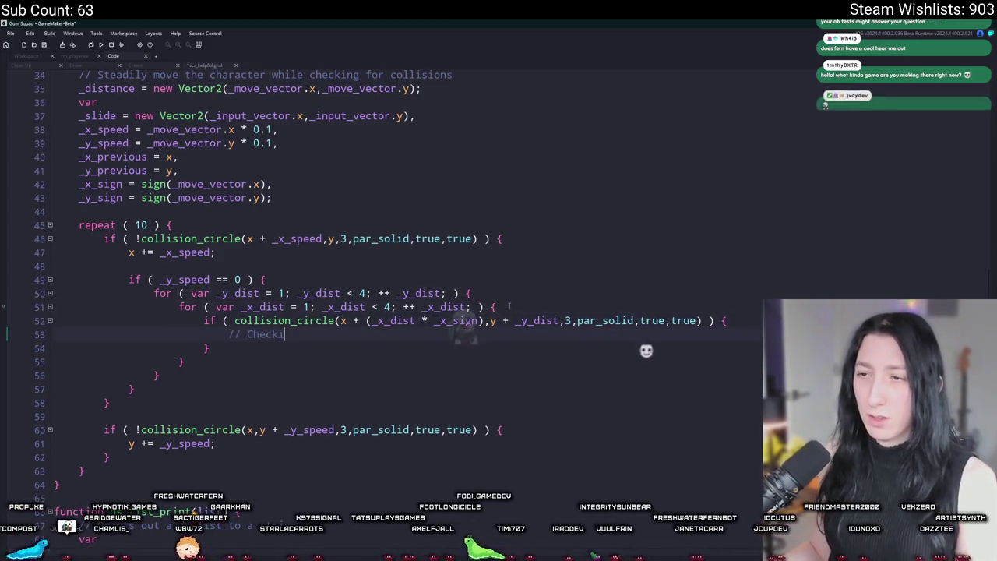
Add a '// Move down' comment above the inner collision check and run the game with F5.
key("ctrl+z")
key("Home")
key("Return")
key("Up")
type("// Move down")
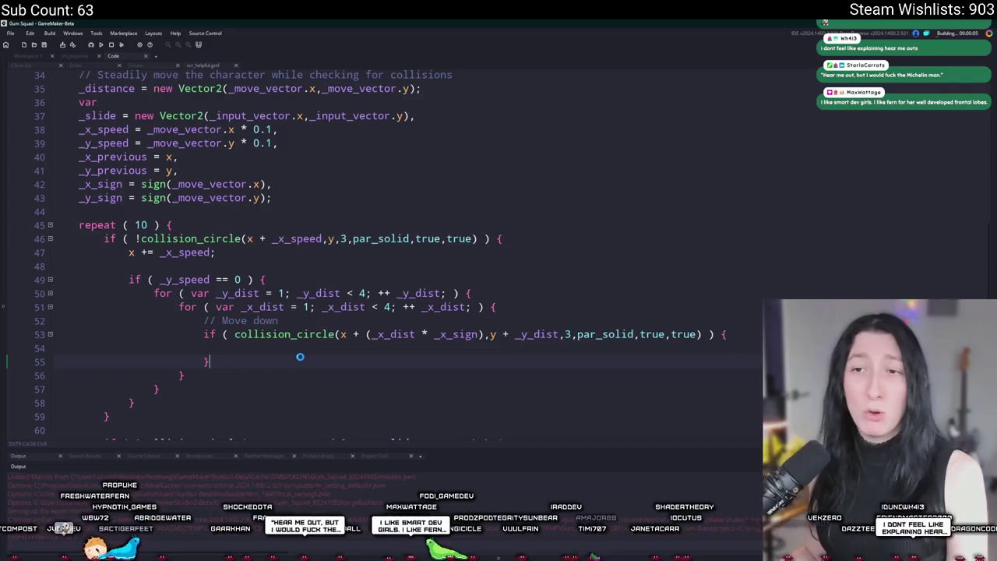
key("F5")
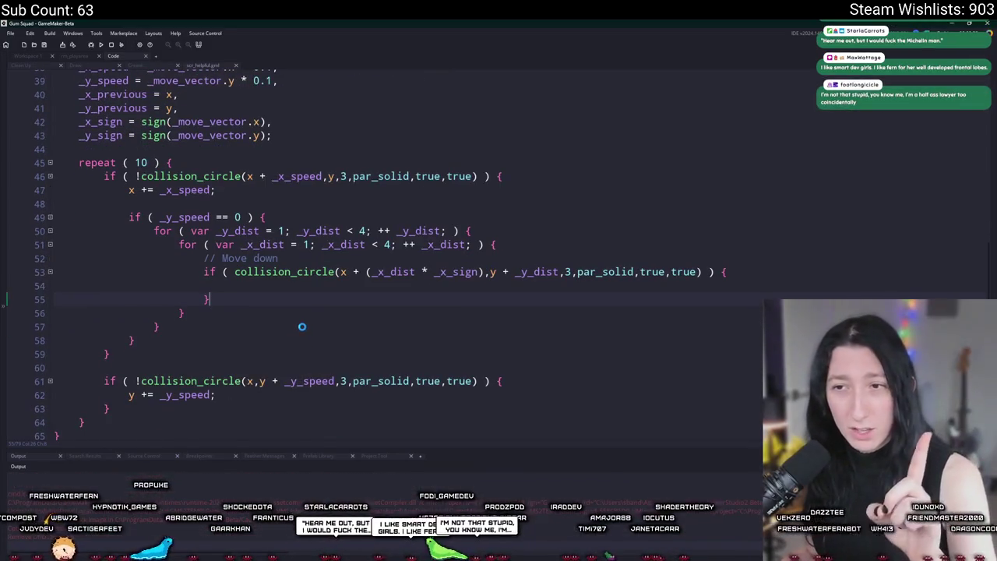
scroll(264, 341, "down", 1)
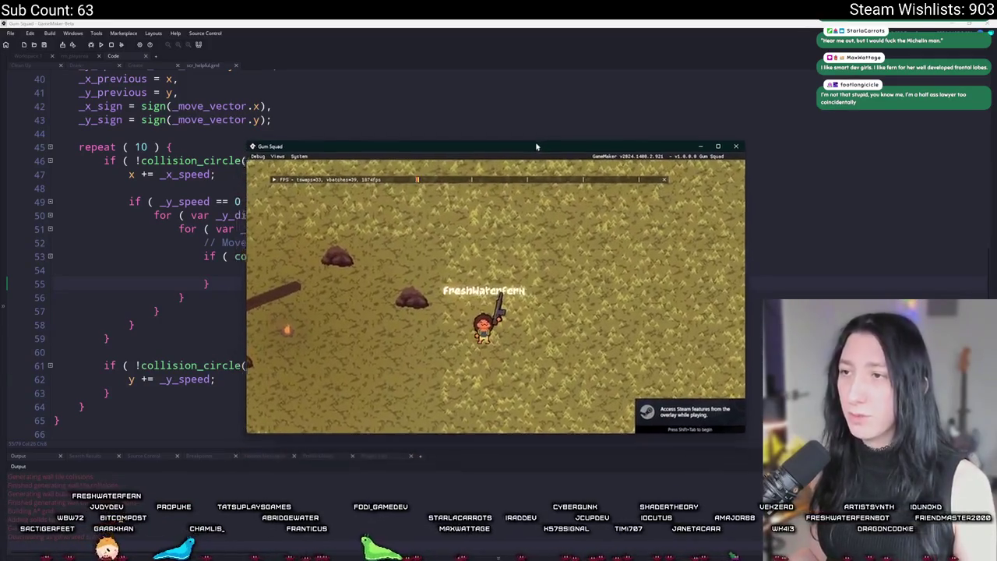
Maximize the running Gum Squad window and walk the character west across the map.
double_click(536, 147)
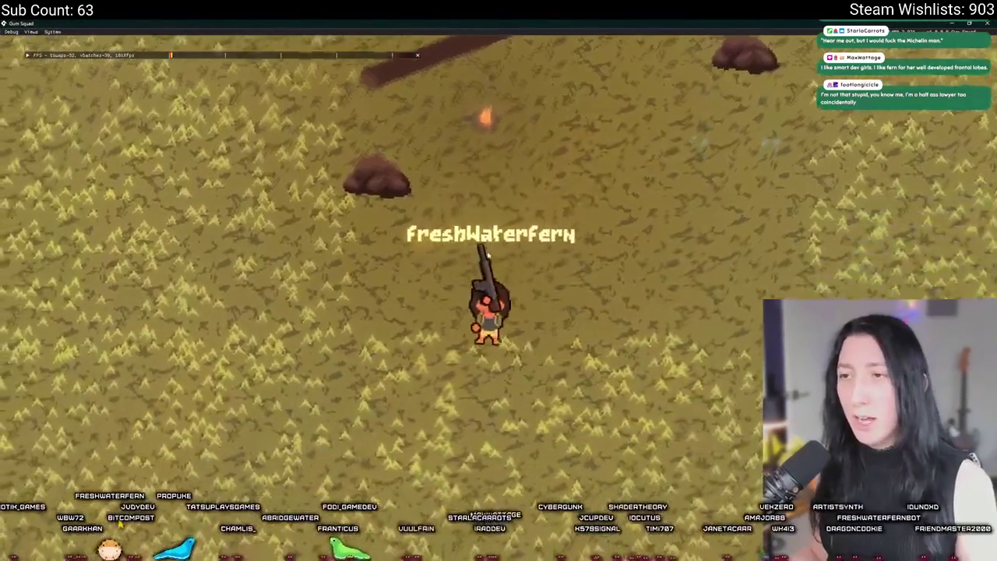
key("a")
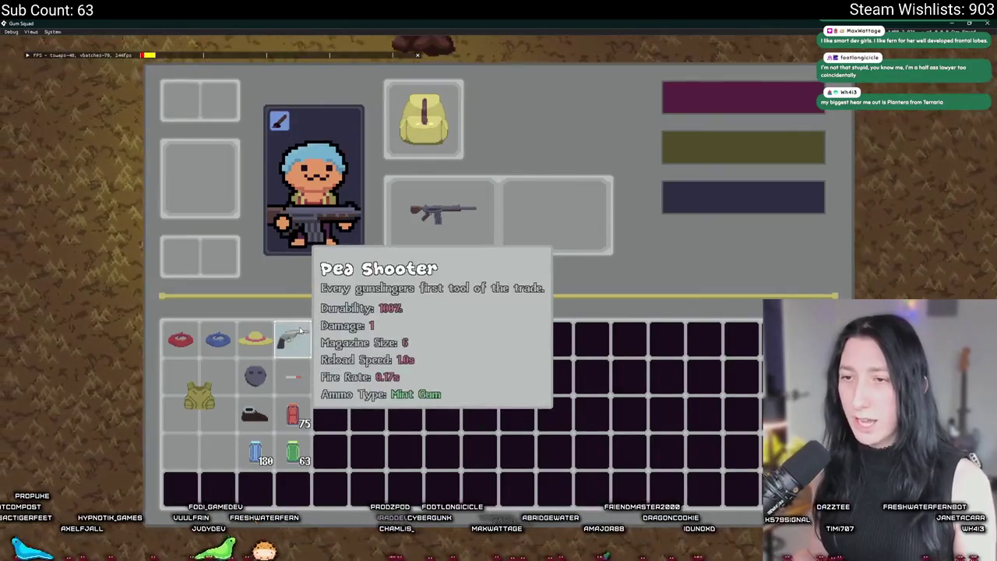
Equip the Pea Shooter, close the inventory and fire the weapon.
right_click(300, 331)
key("Tab")
left_click(546, 433)
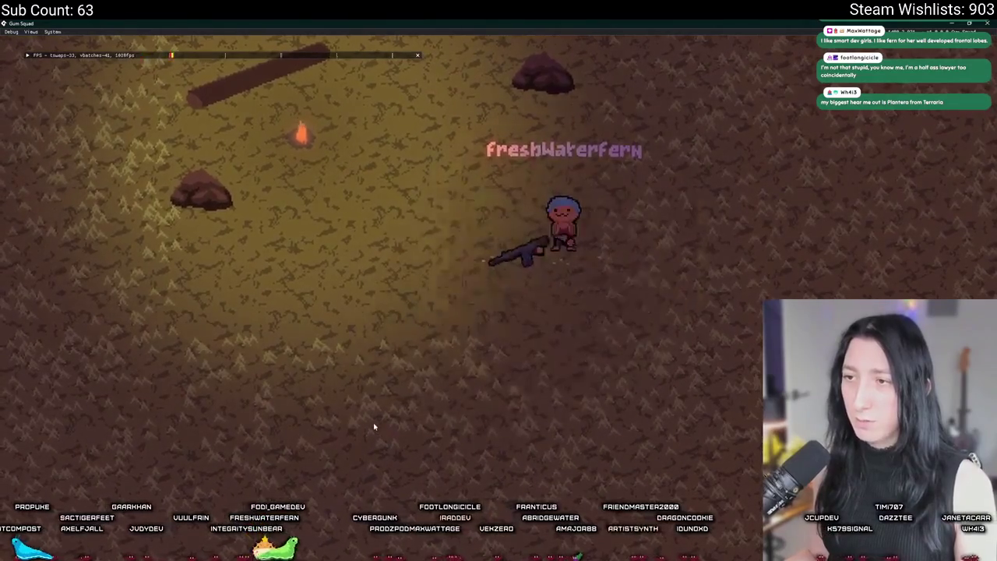
Unequip the pistol and rifle, and equip the straw hat, vest and cigarette.
key("Tab")
right_click(546, 216)
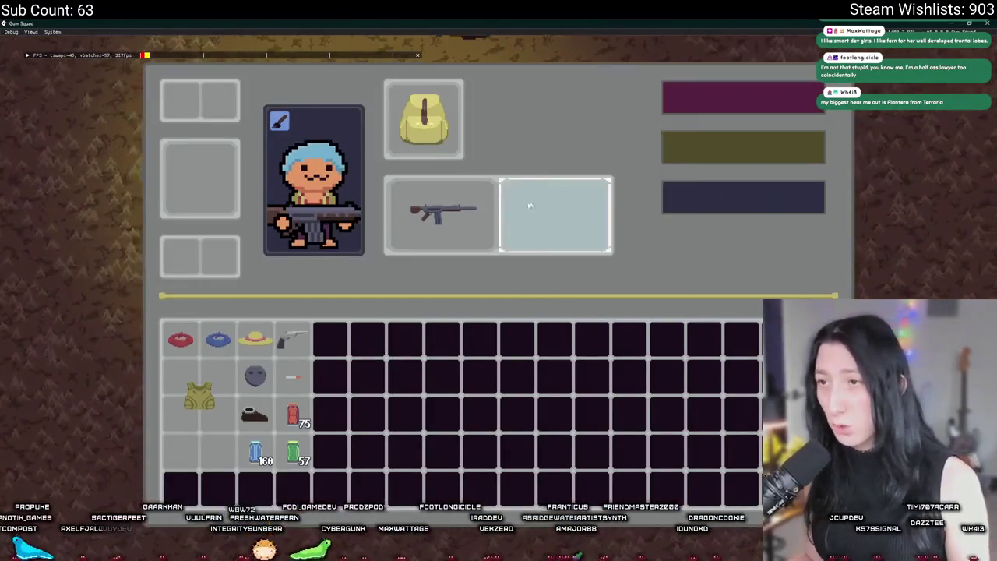
right_click(441, 215)
right_click(255, 339)
right_click(199, 396)
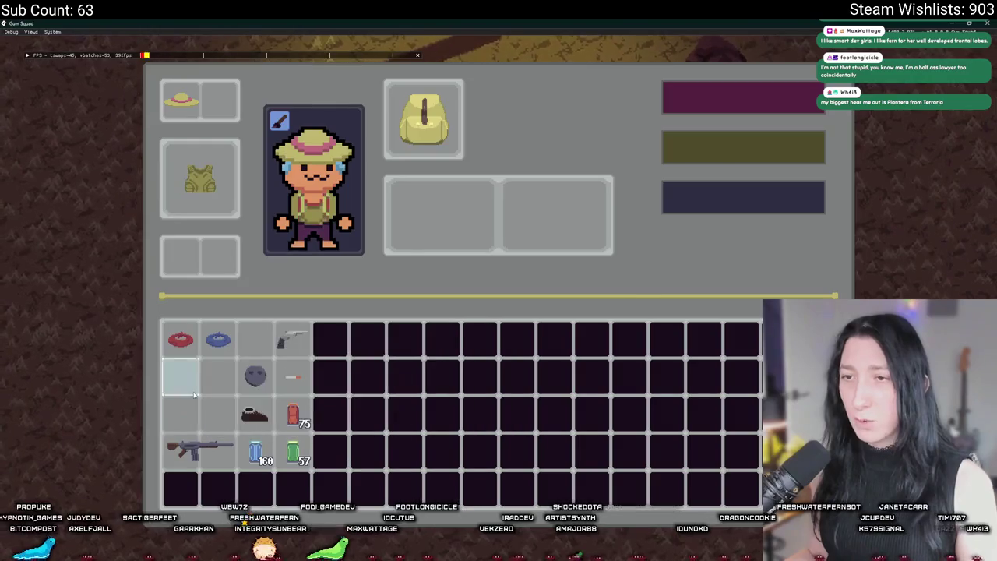
right_click(293, 377)
key("Tab")
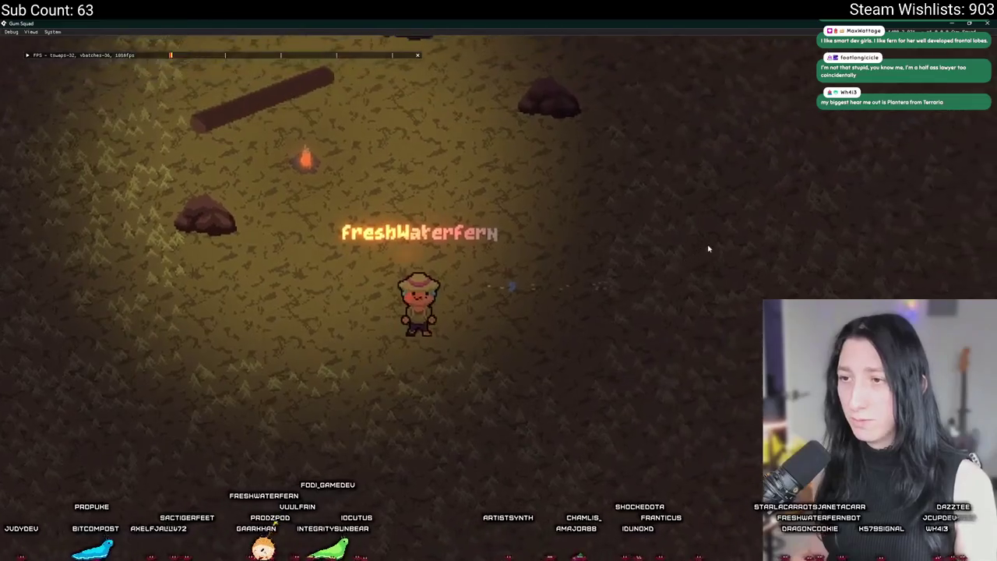
Walk the character up-left into the dark and back toward the campfire.
key("w+a")
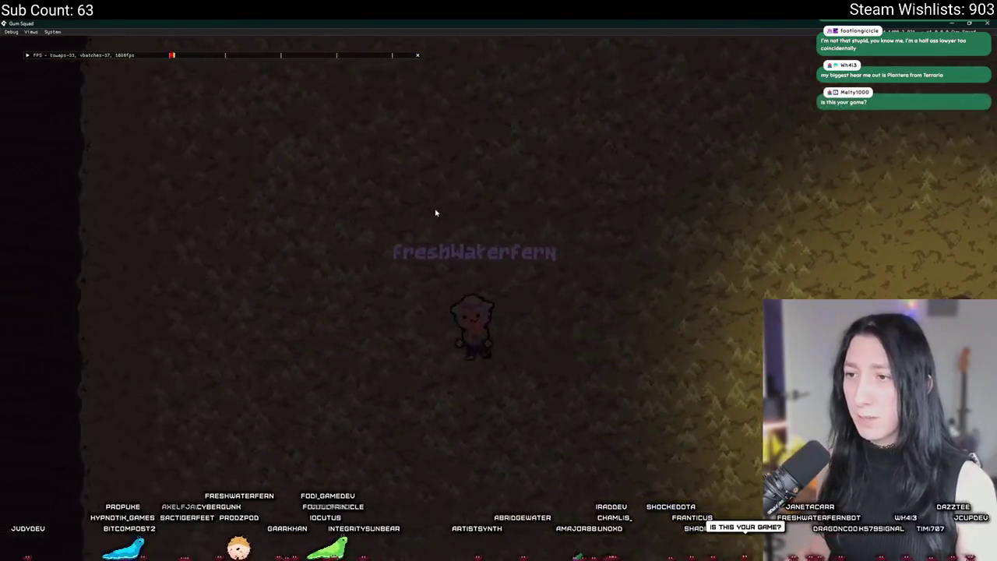
key("d")
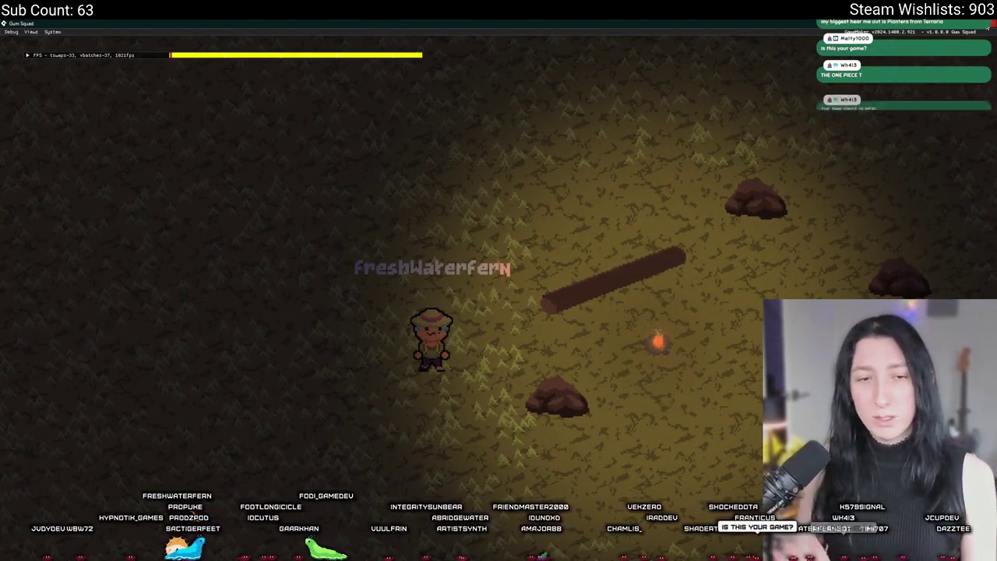
key("alt+Tab")
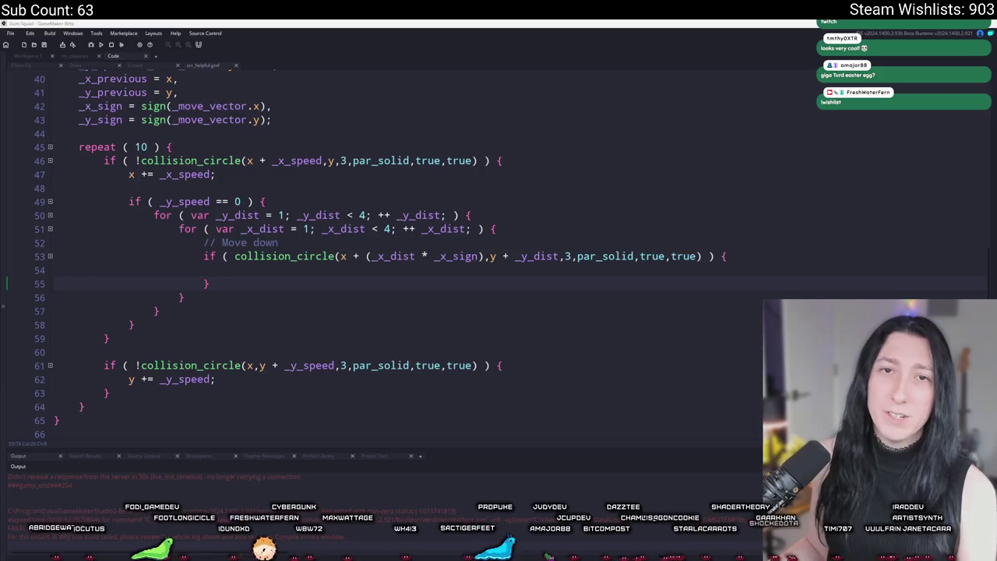
Switch from the code editor to the Bring Me Hope Steam store page.
key("alt+Tab")
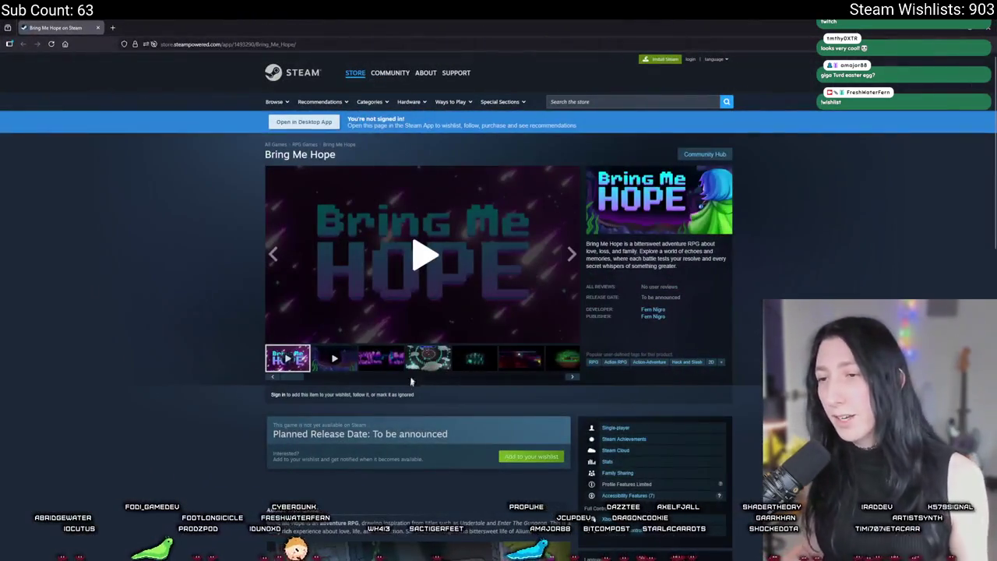
Open the SpritePile 2.0 store page from the developer's list of games.
scroll(499, 280, "down", 2)
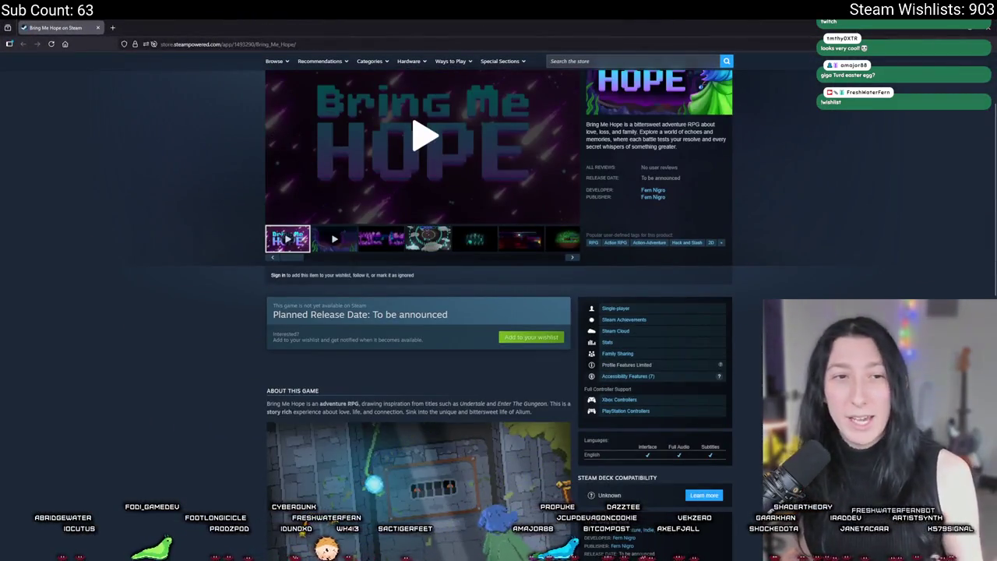
left_click(655, 191)
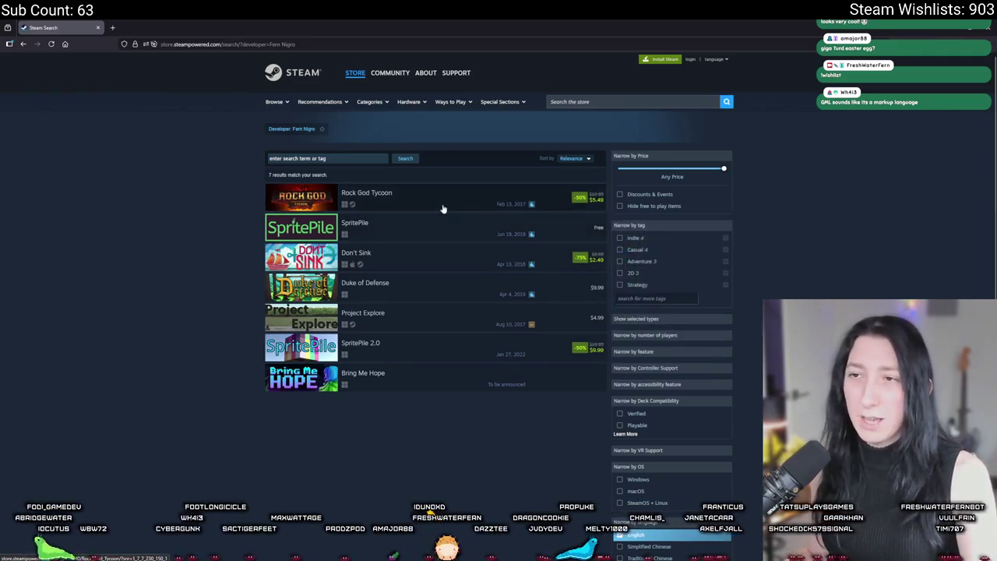
left_click(384, 338)
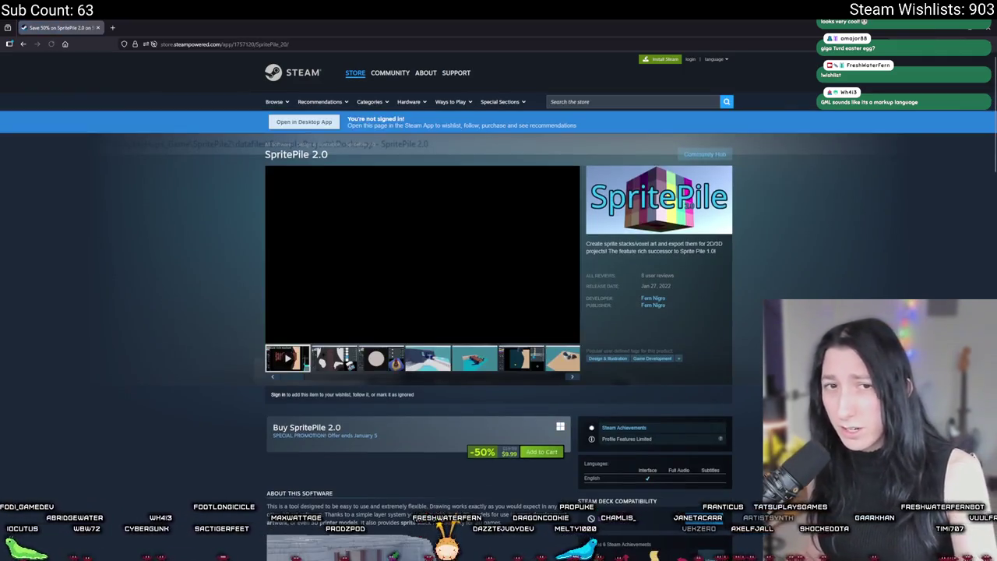
Page through the SpritePile 2.0 screenshots, including Train and Docks, then close the viewer.
left_click(384, 321)
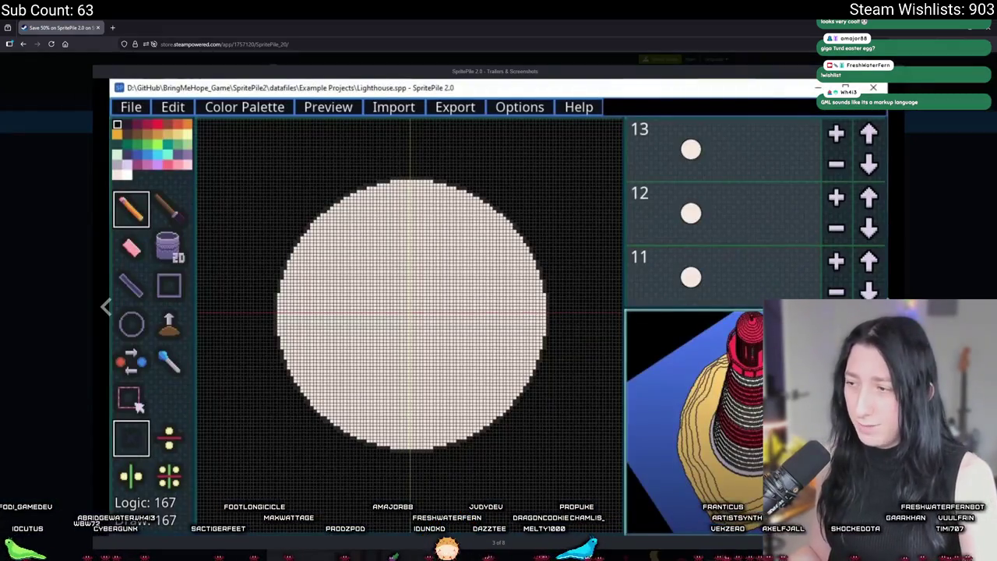
left_click(109, 306)
left_click(109, 306)
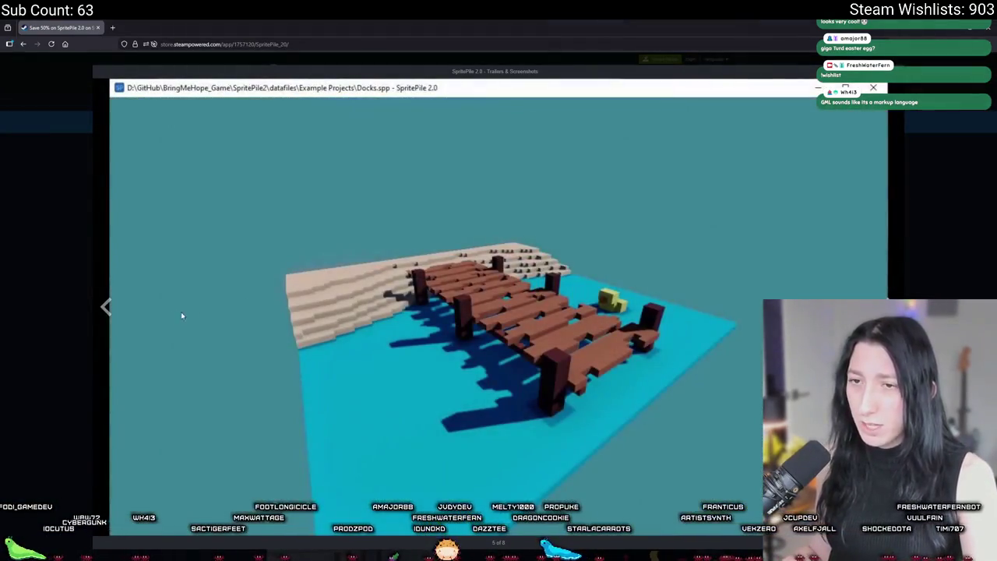
left_click(109, 307)
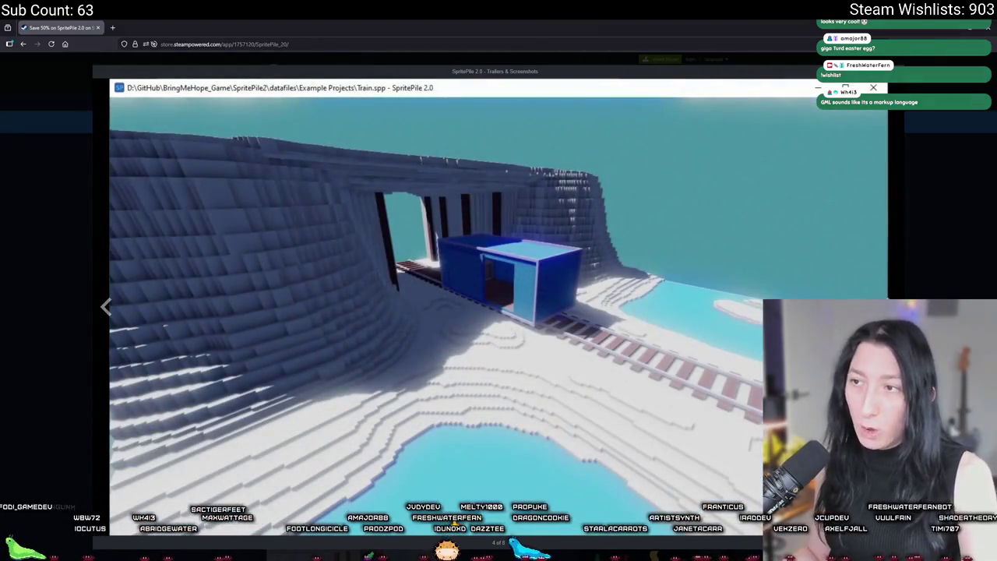
left_click(109, 306)
left_click(107, 307)
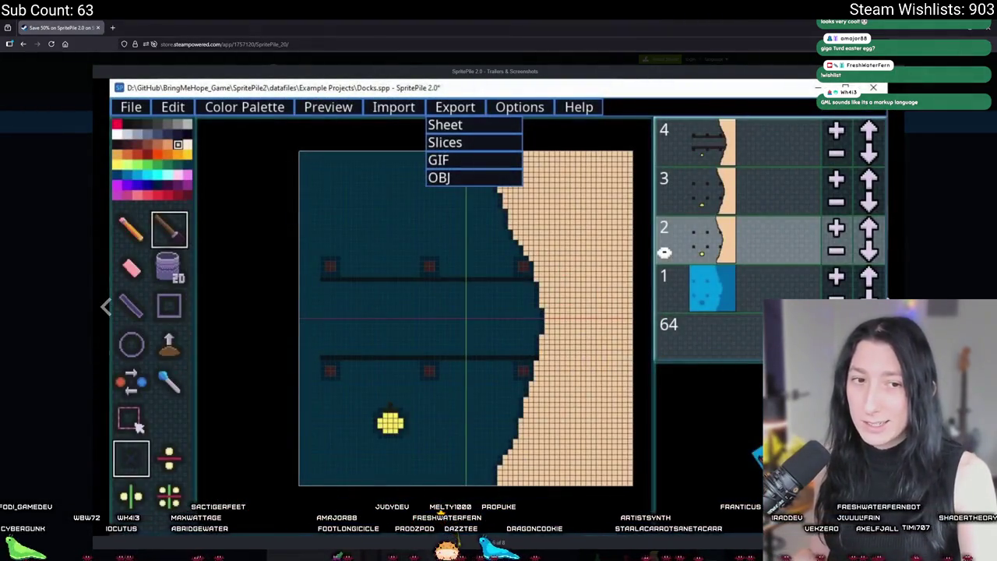
left_click(956, 272)
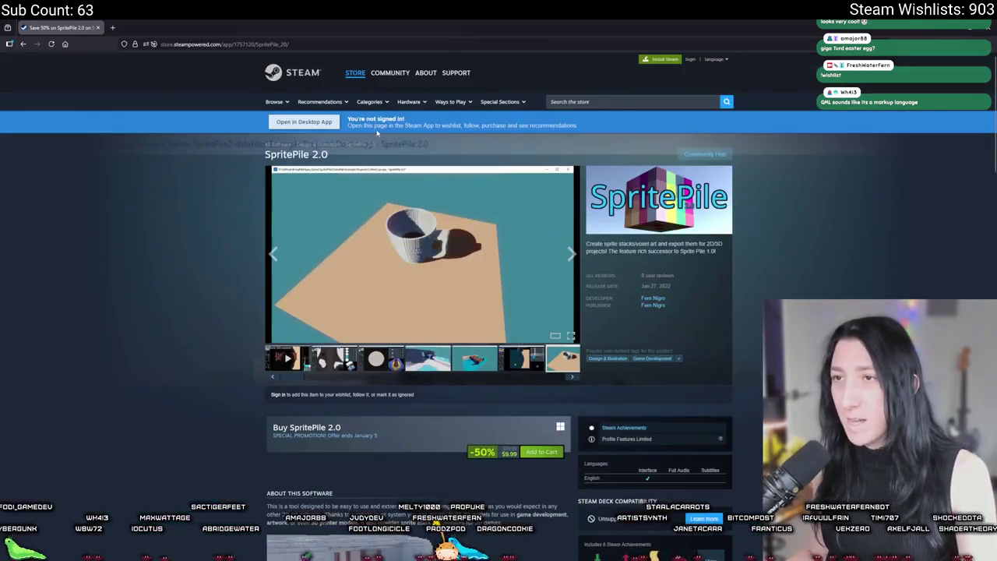
key("alt+Tab")
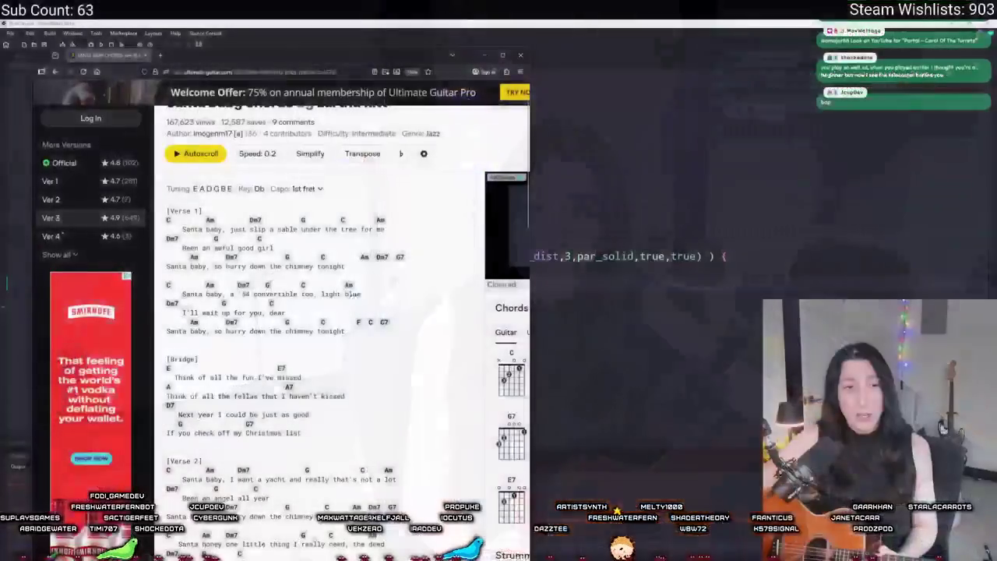
Scroll up to the Santa Baby song header and Verse 1.
scroll(268, 247, "up", 3)
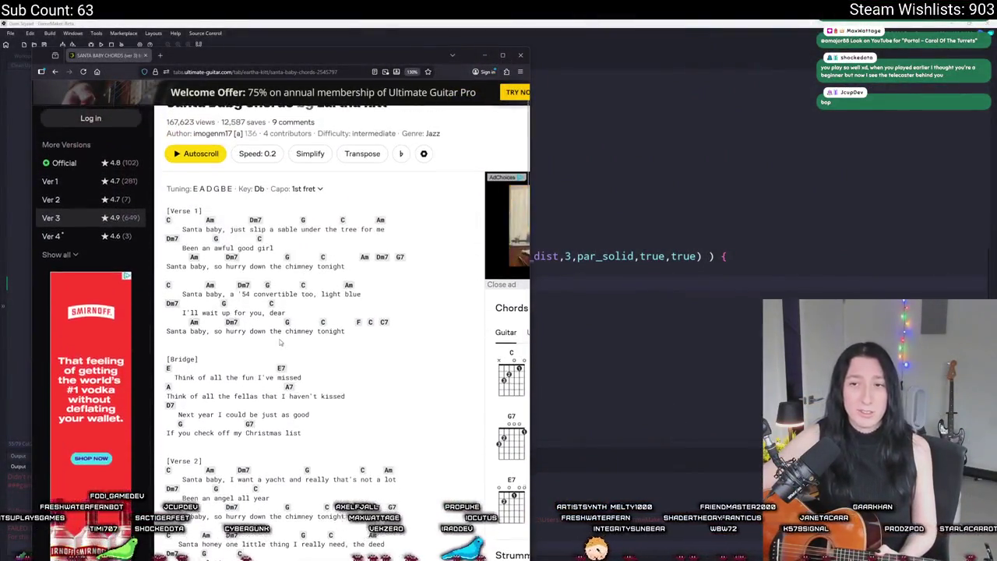
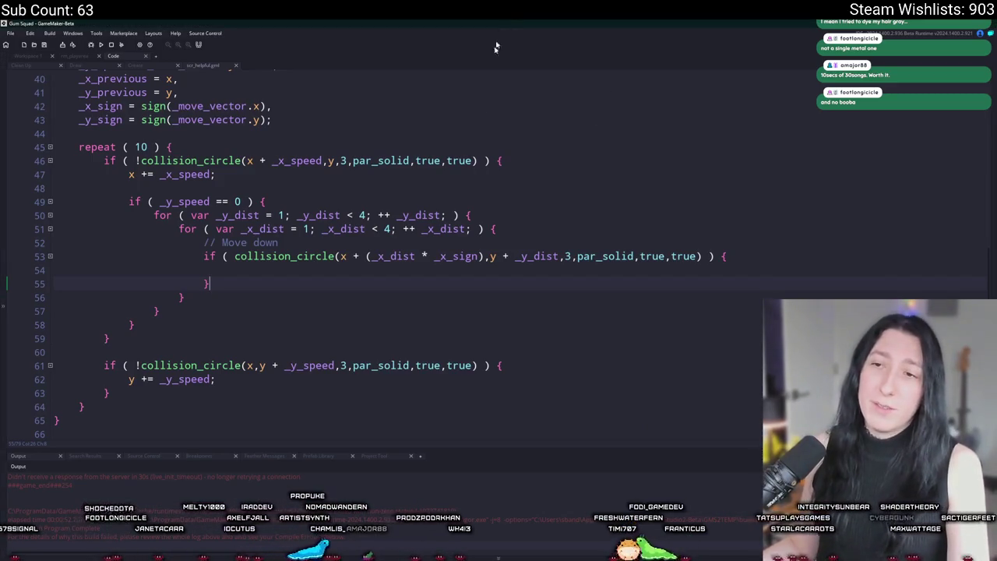
Negate the line 53 collision_circle check and make line 54 read y += _y_dist.
left_click(329, 271)
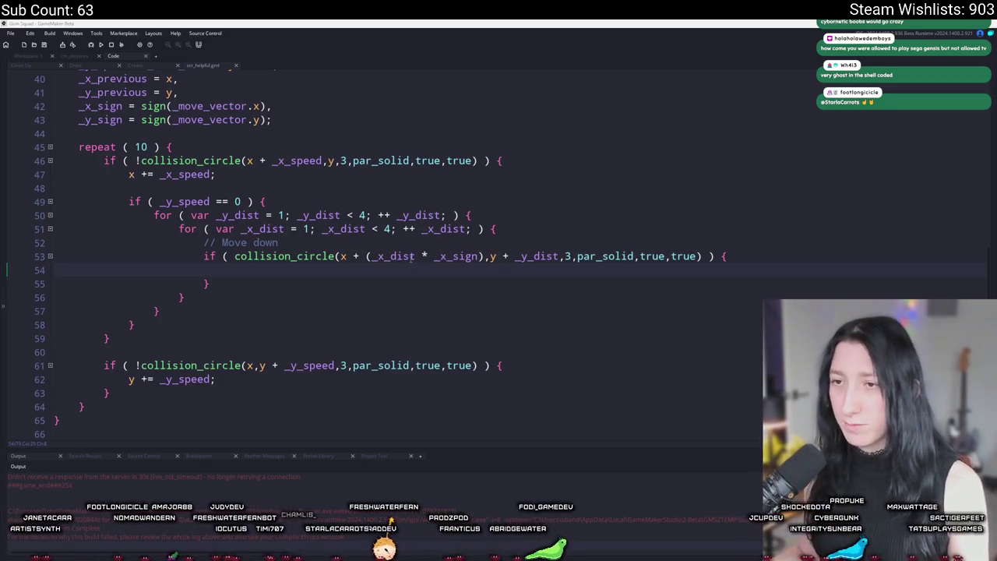
left_click(394, 270)
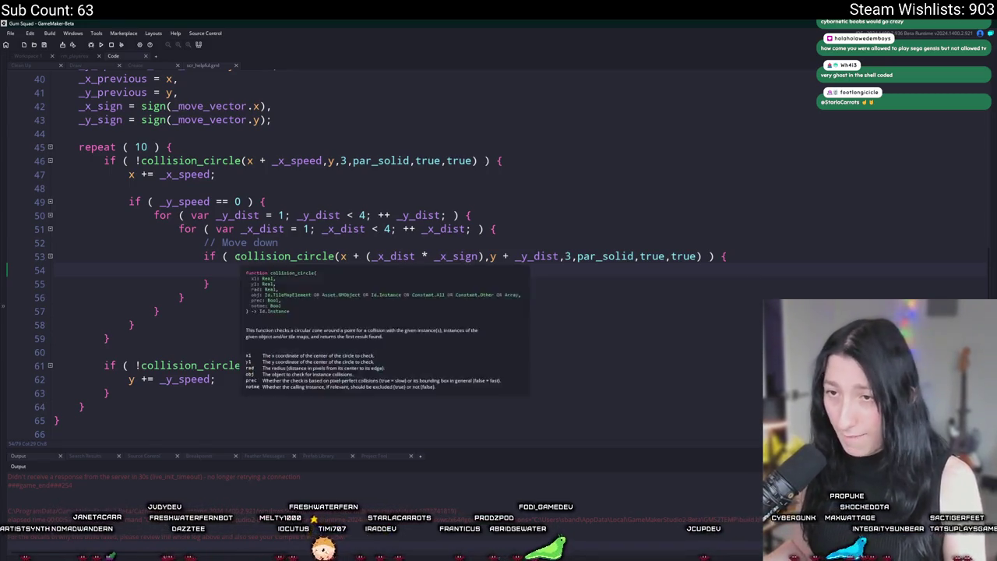
left_click(234, 256)
type("!")
left_click(244, 270)
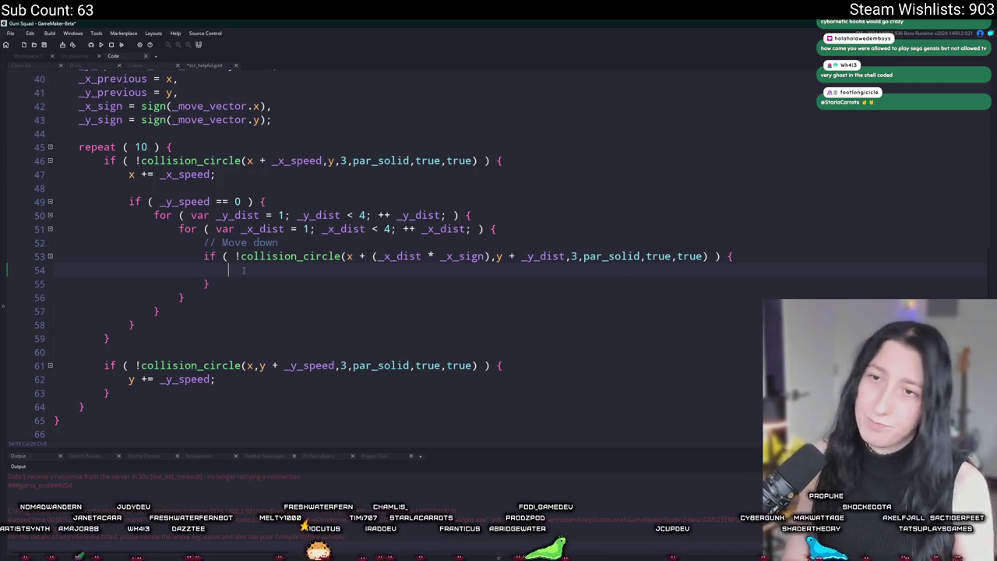
type("x +=")
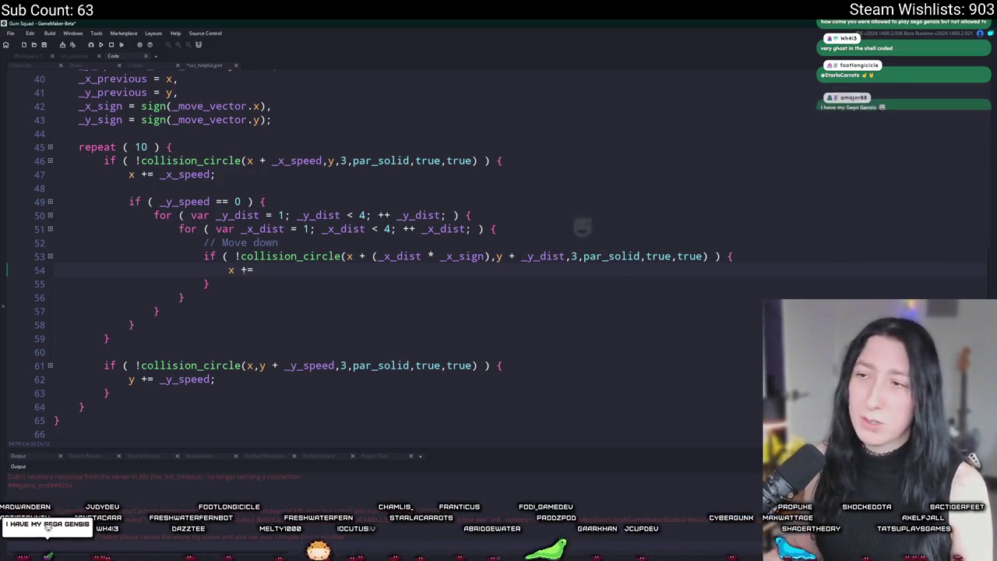
left_click(563, 255)
left_click_drag(562, 255, 496, 256)
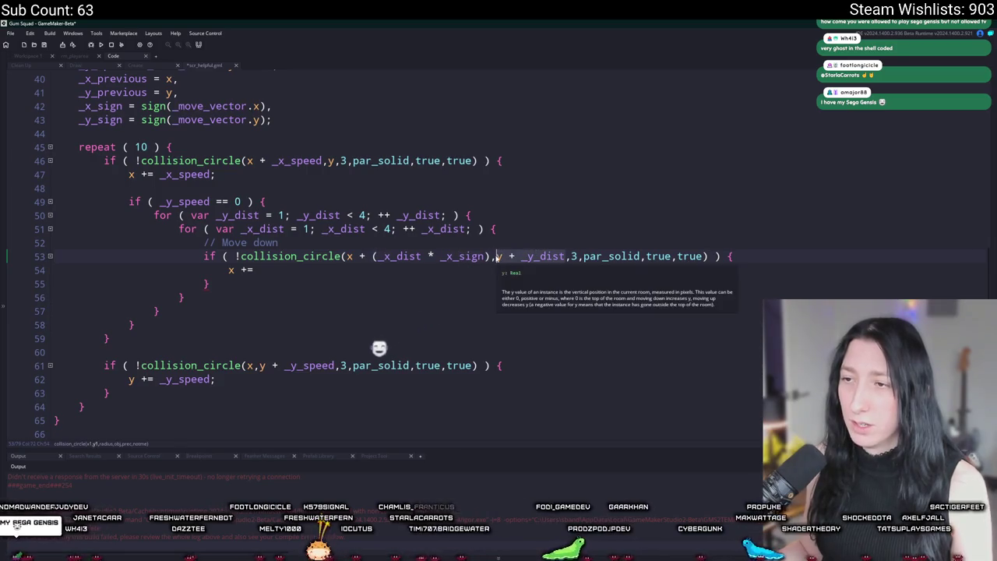
double_click(231, 269)
type("y")
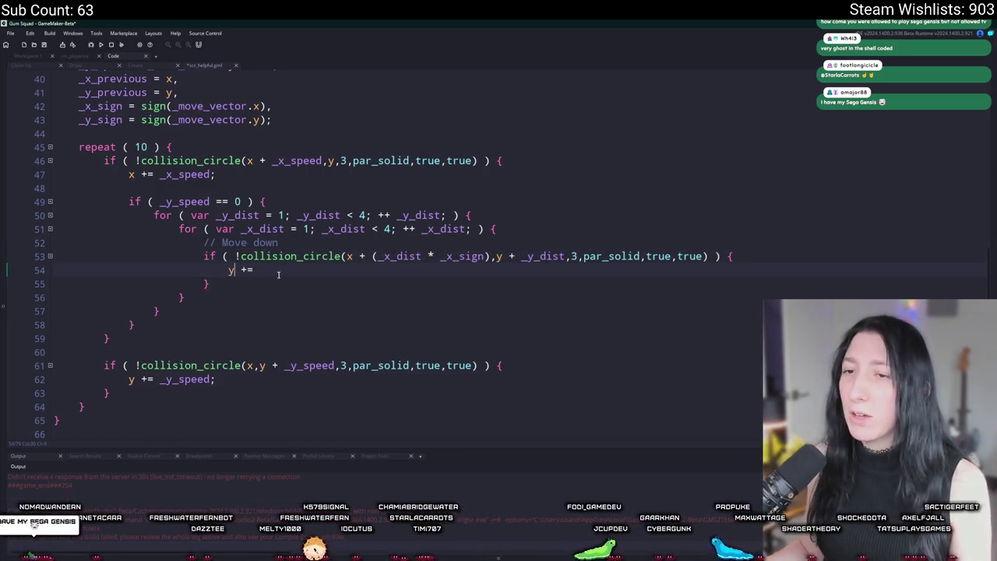
left_click(550, 256)
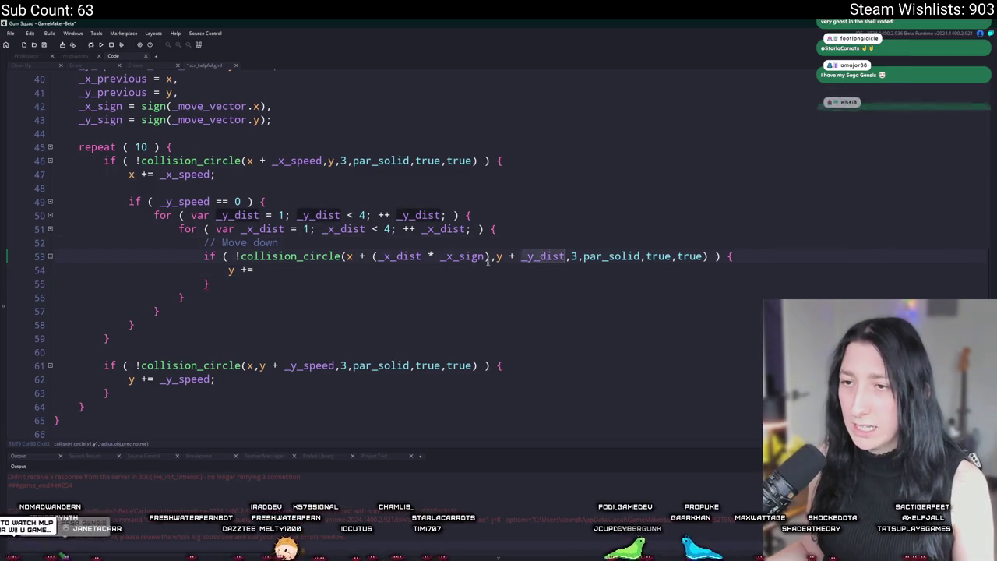
left_click(415, 268)
type("_y_dist")
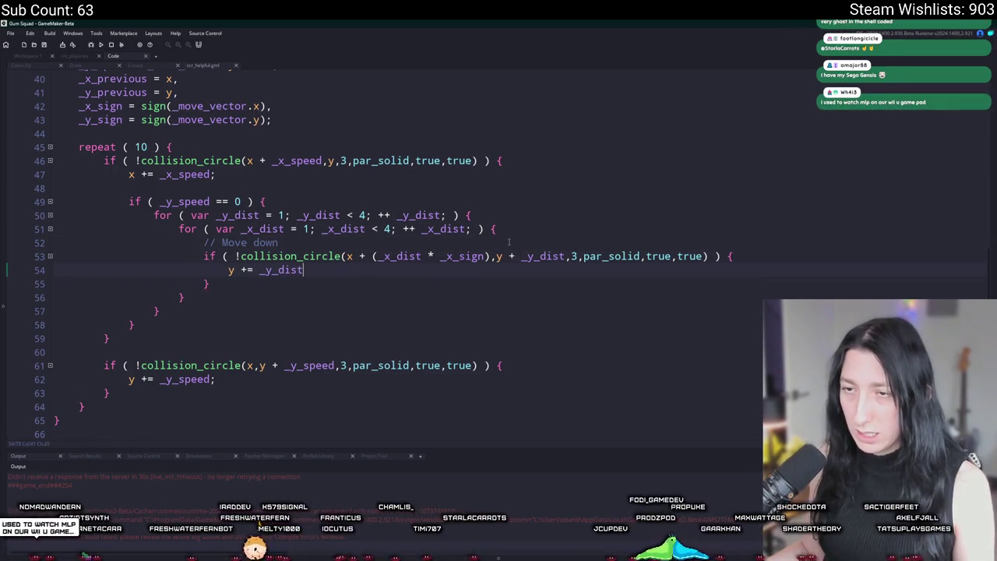
Try adding an else block after the check, then undo it.
left_click(528, 214)
key("Return")
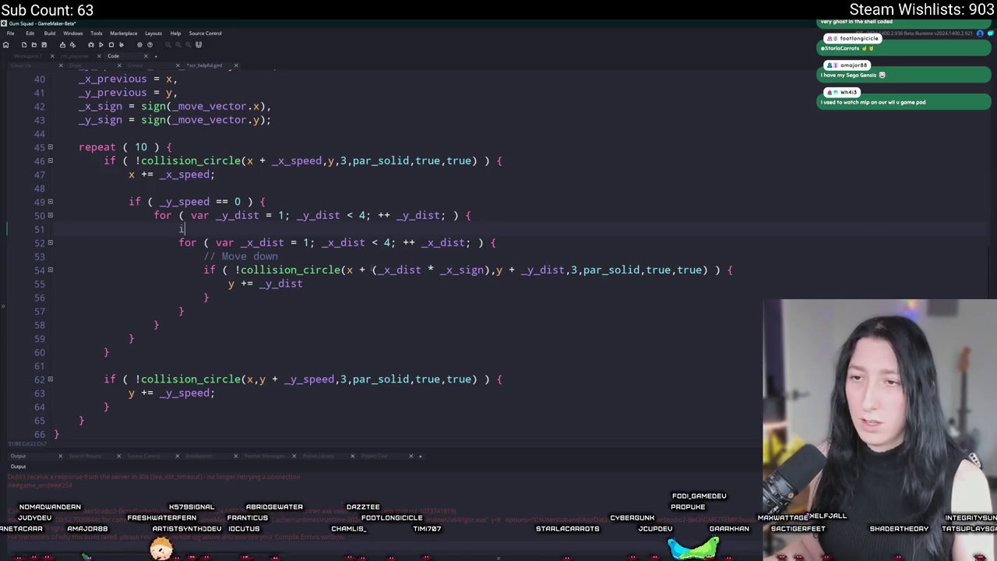
key("BackSpace")
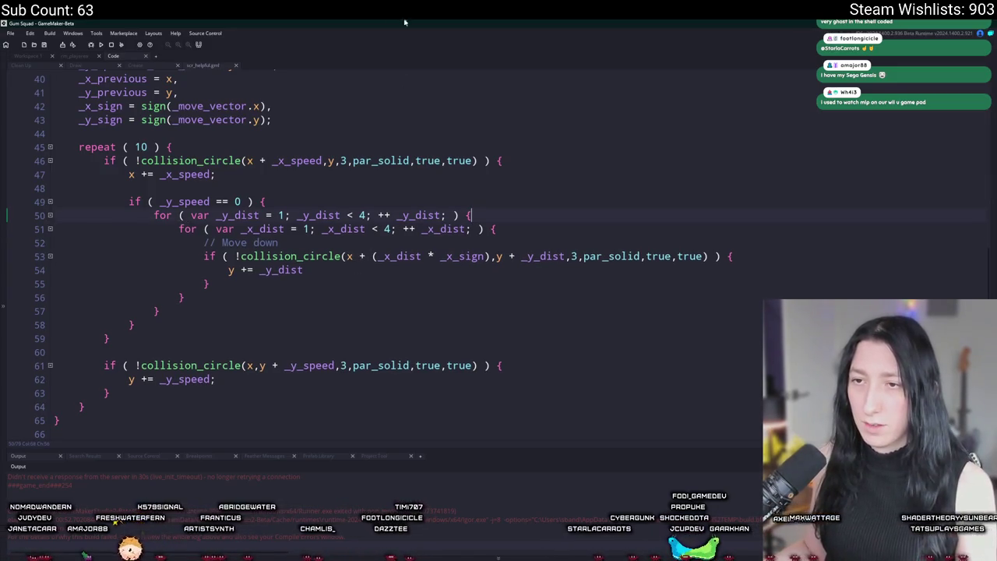
left_click(251, 285)
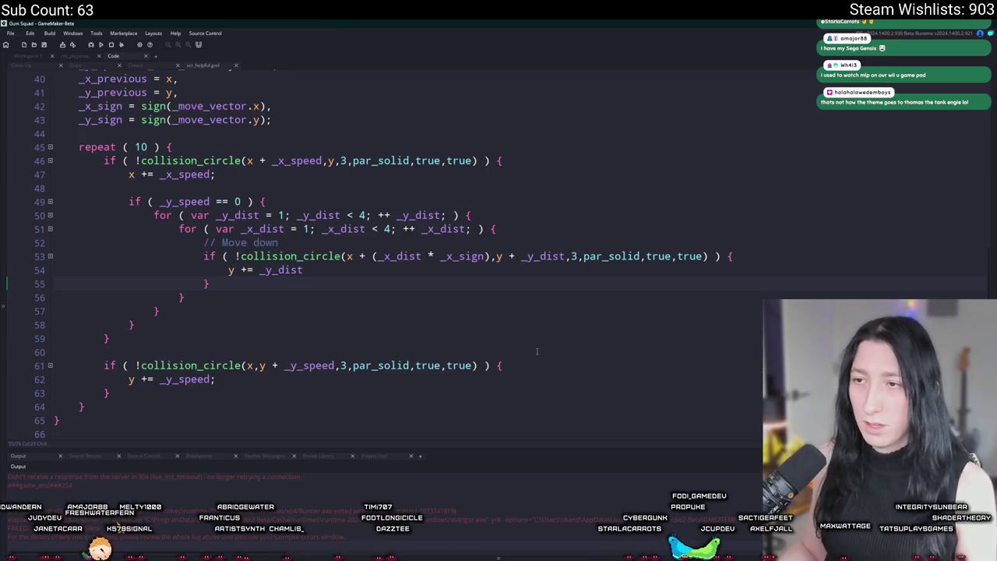
type(" else {")
key("Return")
type("}")
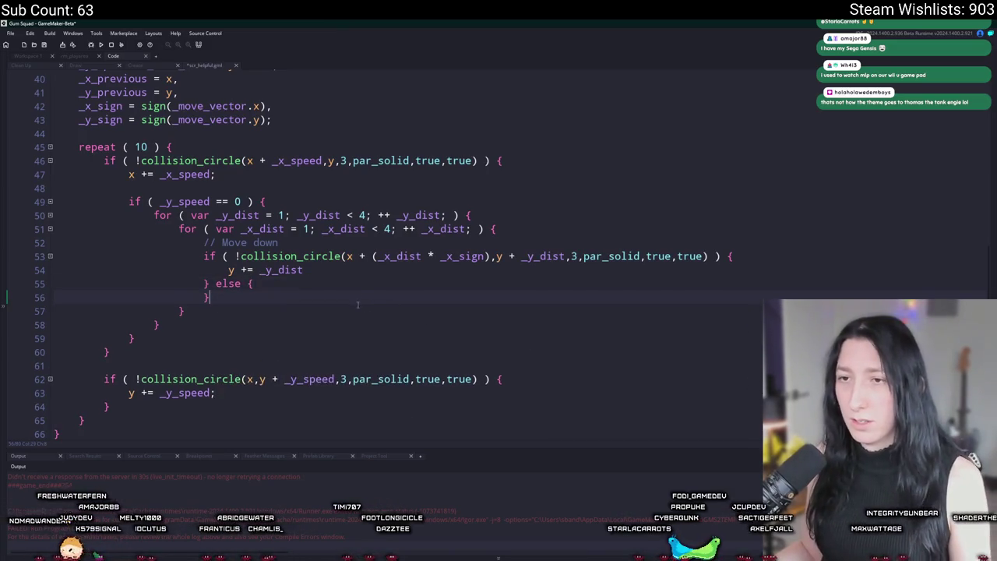
key("ctrl+z")
key("ctrl+z")
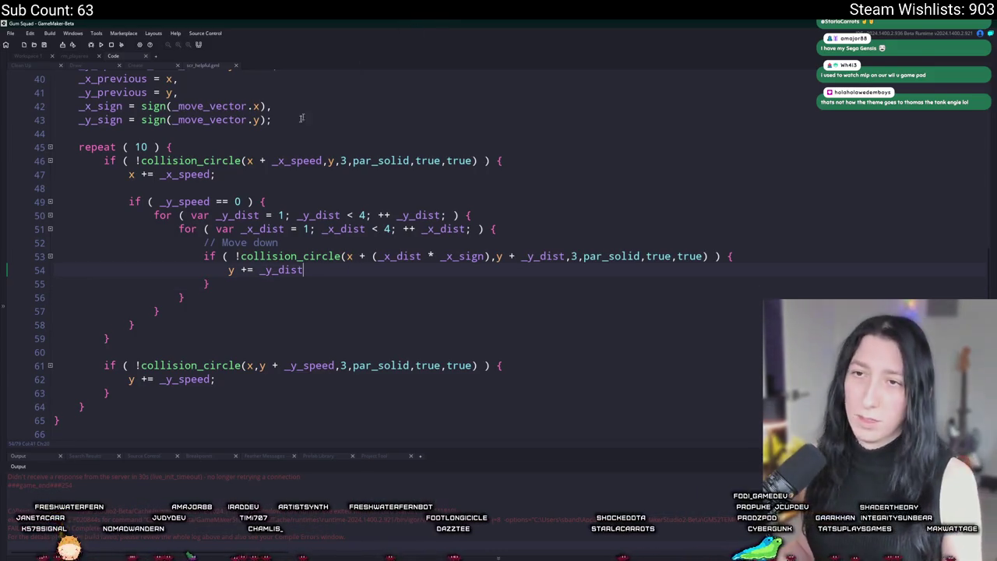
key("Up")
key("Up")
key("Up")
scroll(292, 179, "up", 2)
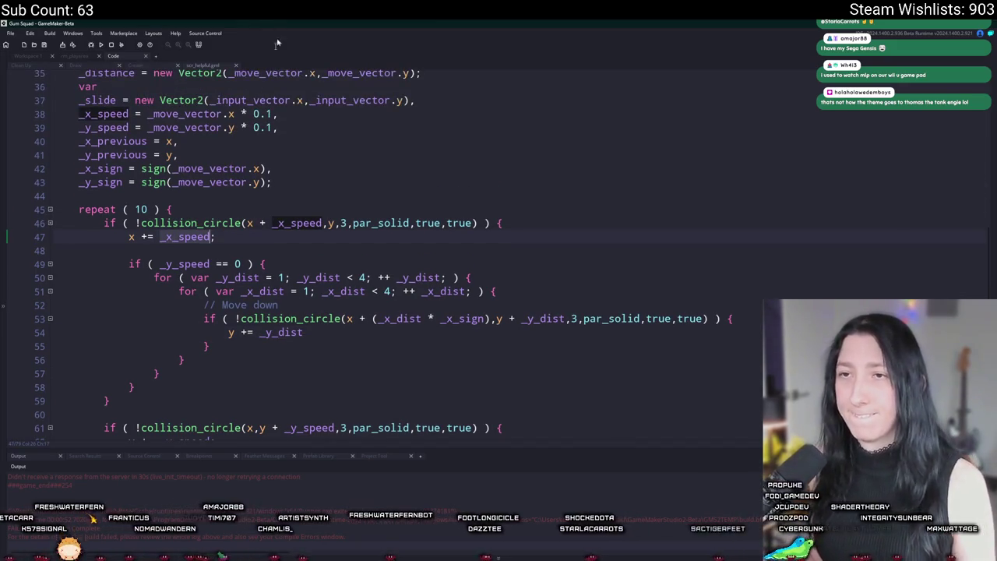
Add a semicolon at the end of line 54 after y += _y_dist.
left_click(314, 344)
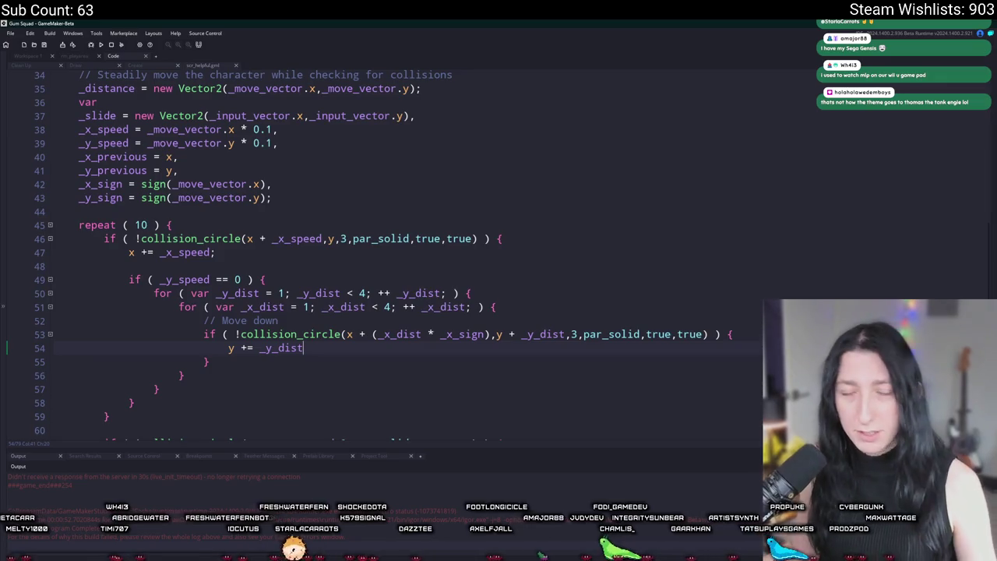
type(";")
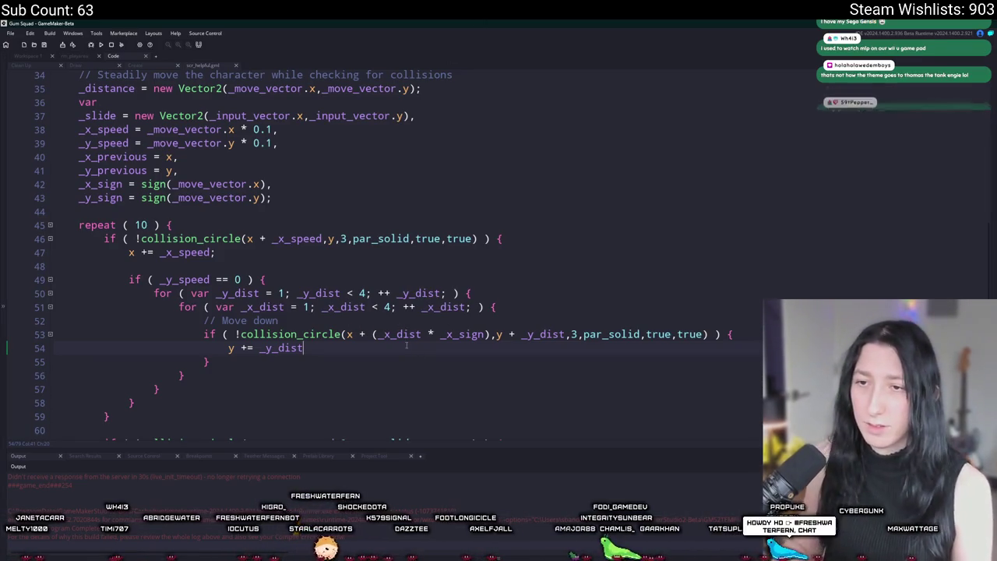
scroll(406, 345, "down", 2)
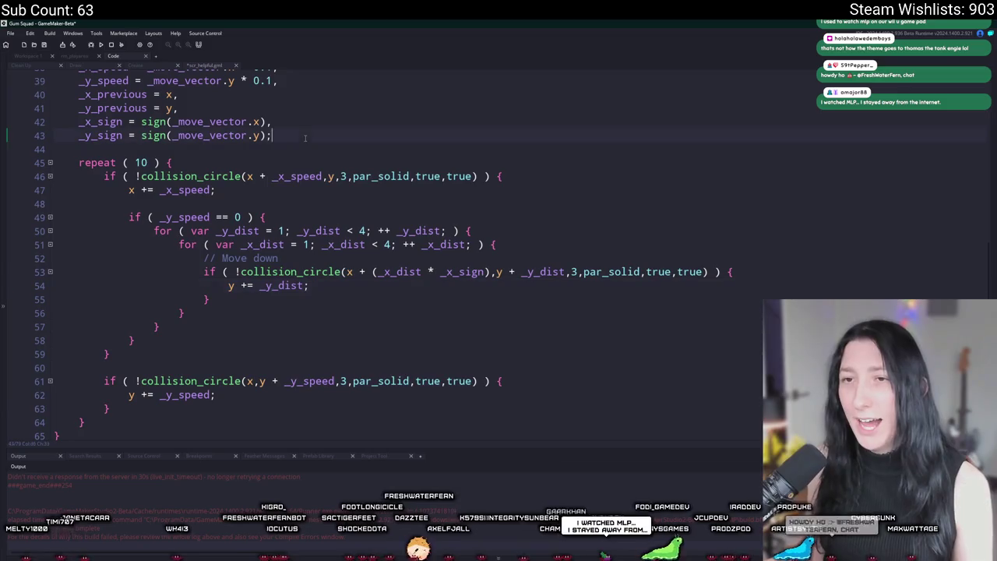
Add exit; on a new line below y += _y_dist;.
left_click(168, 162)
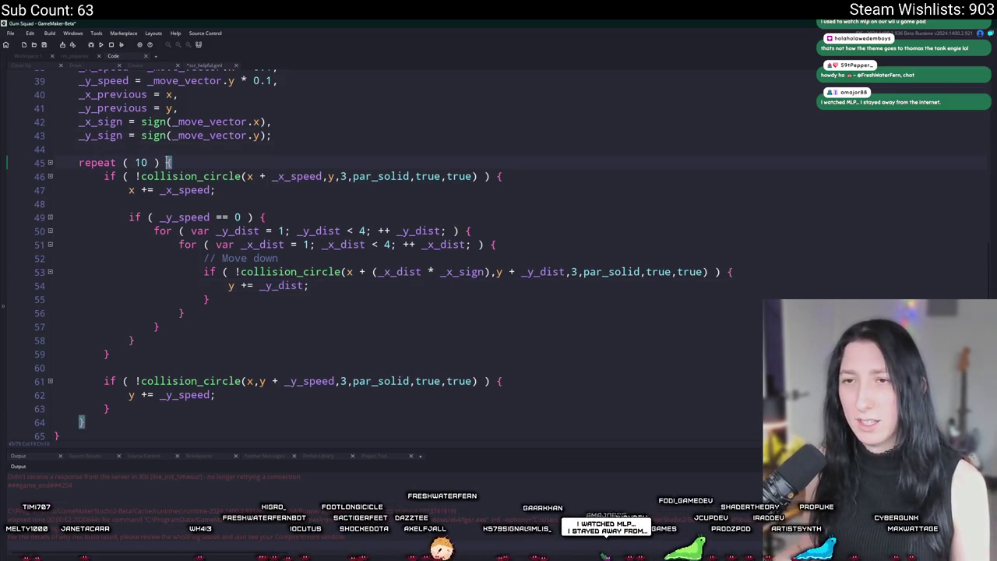
left_click(310, 286)
key("Return")
type("exit;")
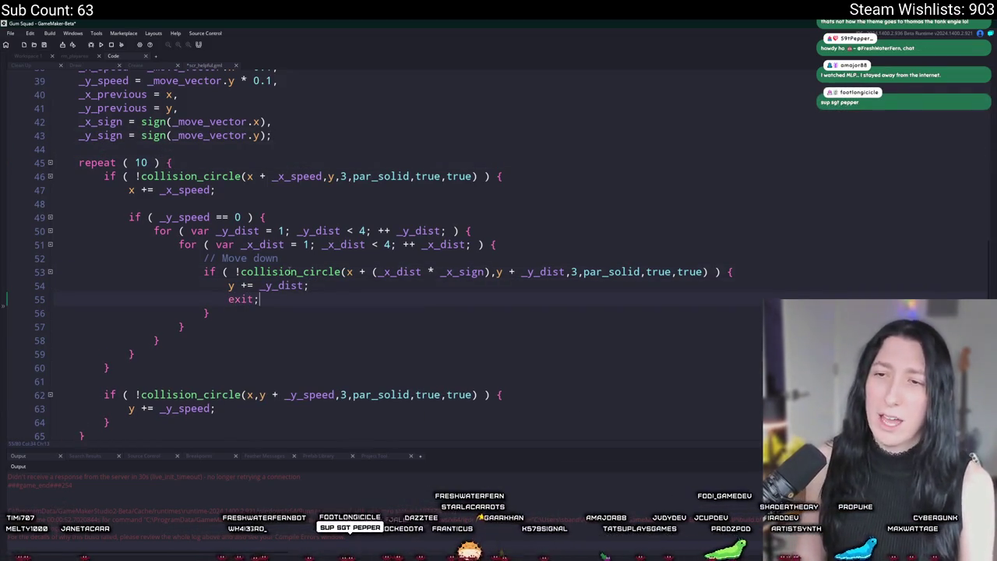
Add an else branch after the closing brace, pasting in the line 53 collision condition.
scroll(231, 341, "down", 3)
scroll(231, 341, "up", 2)
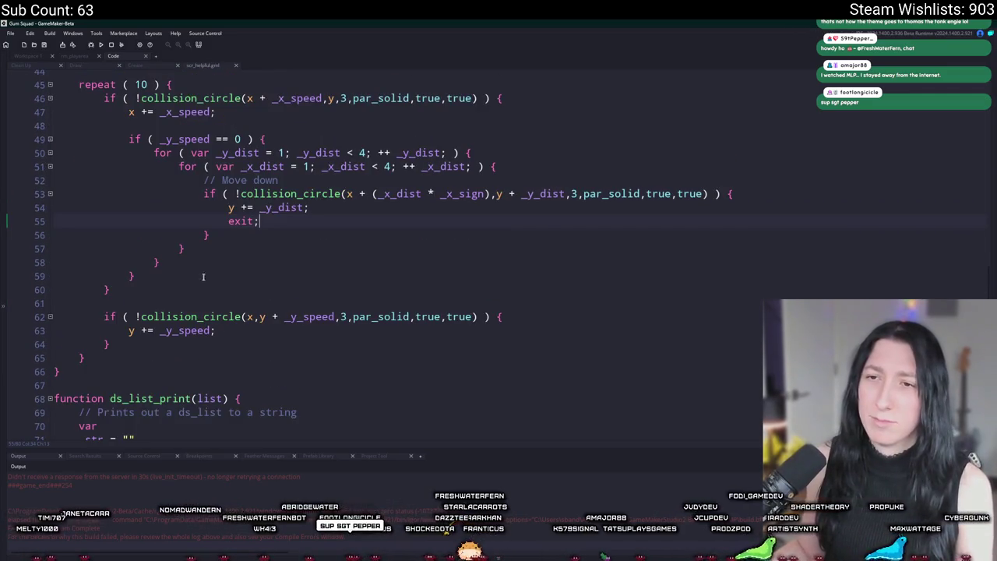
scroll(228, 256, "up", 1)
left_click(228, 254)
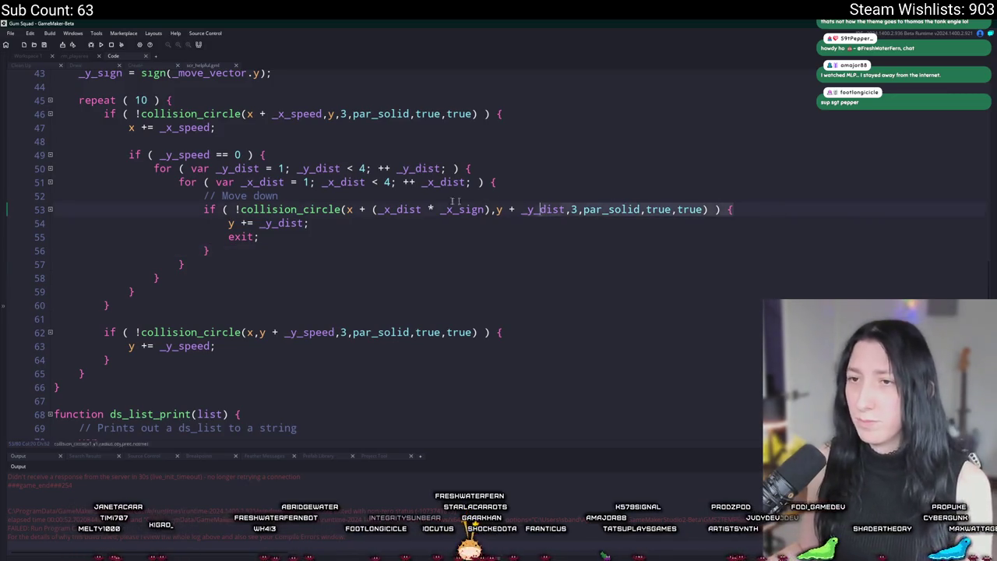
left_click(205, 209)
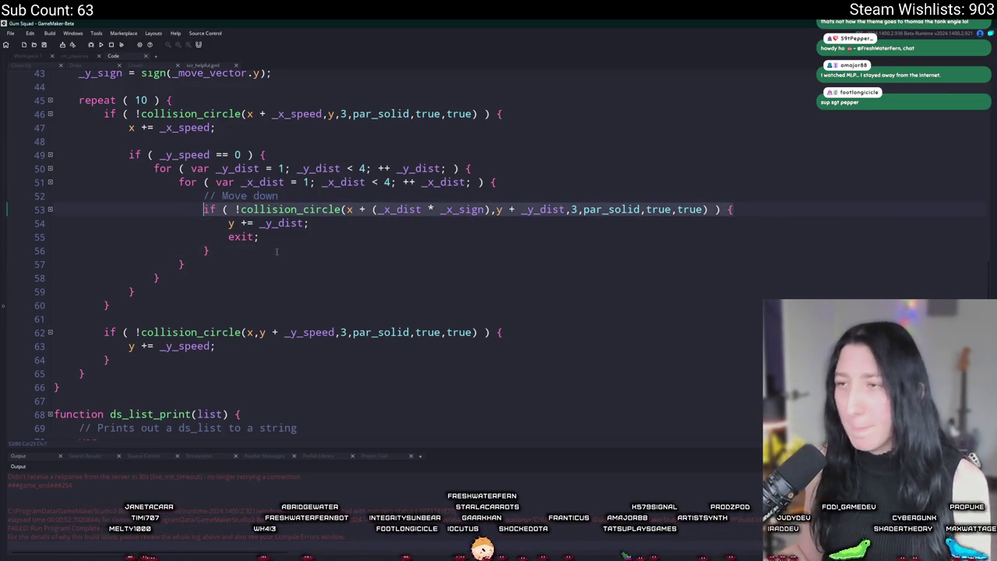
left_click(296, 244)
type("else if")
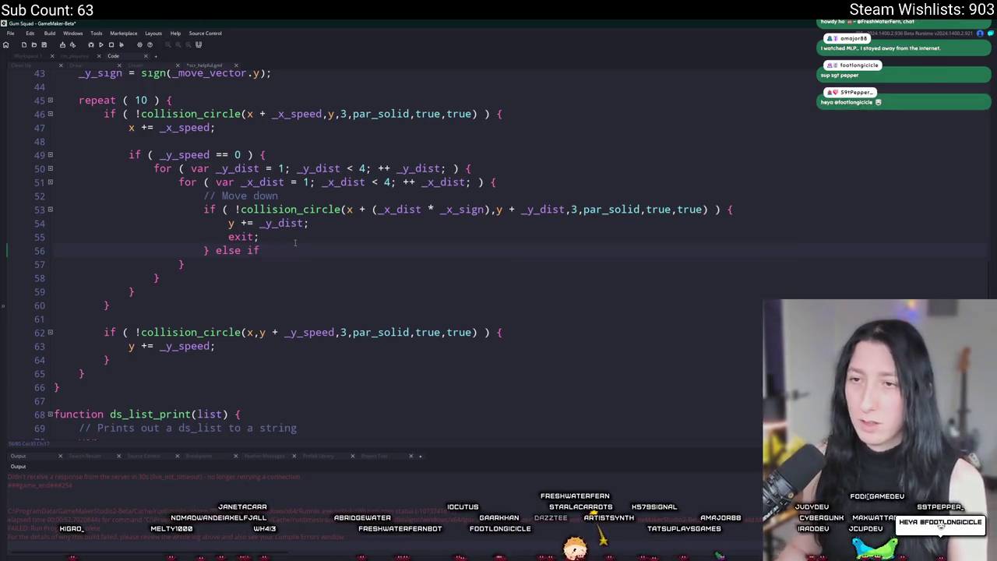
key("BackSpace")
key("BackSpace")
type("if ( !collision_circle(x + (_x_dist * _x_sign),y + _y_dist,3,par_solid,true,true) ) {")
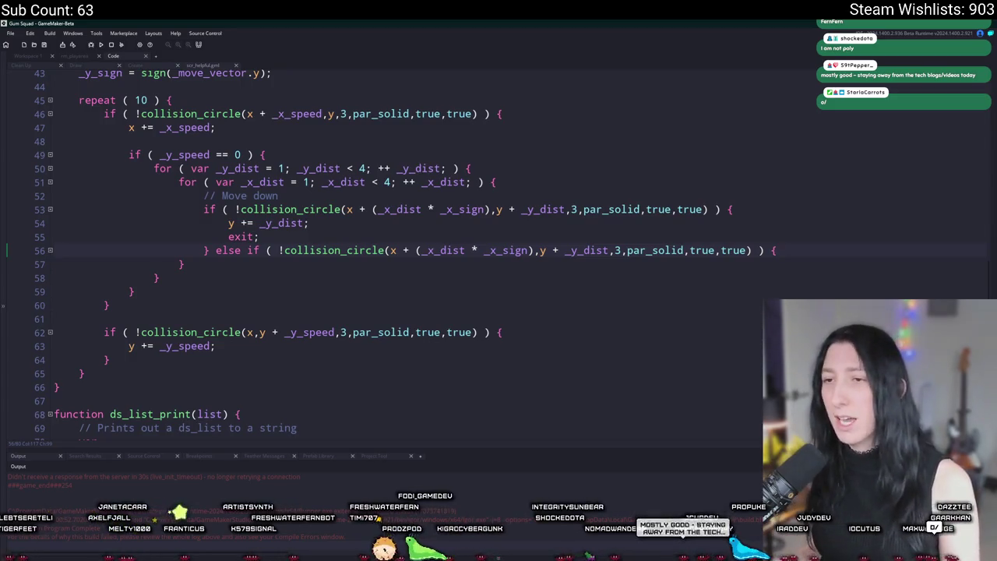
Copy y += _y_dist; exit; into the else-if body and change it to y -= _y_dist.
left_click(555, 250)
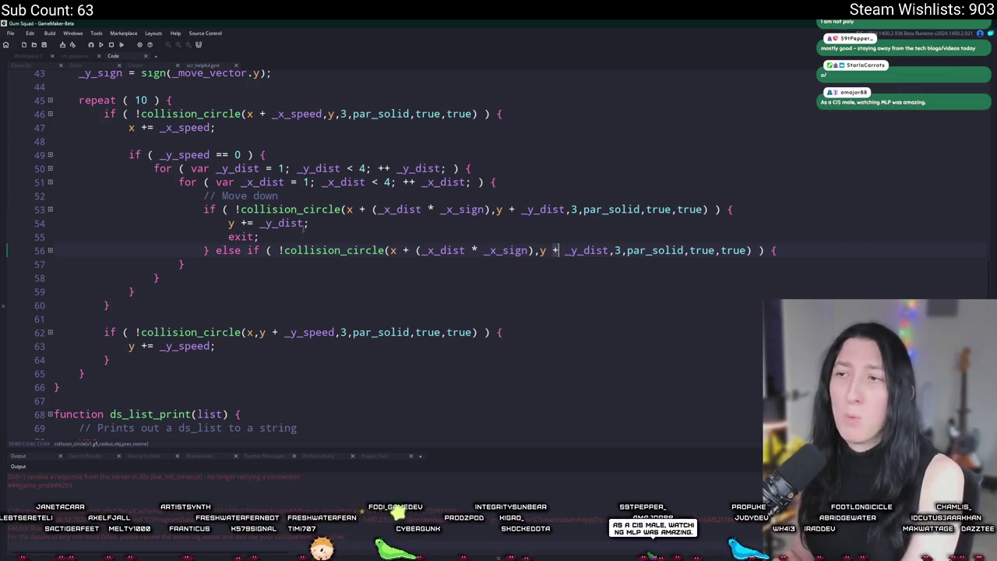
type("-")
left_click_drag(273, 235, 228, 223)
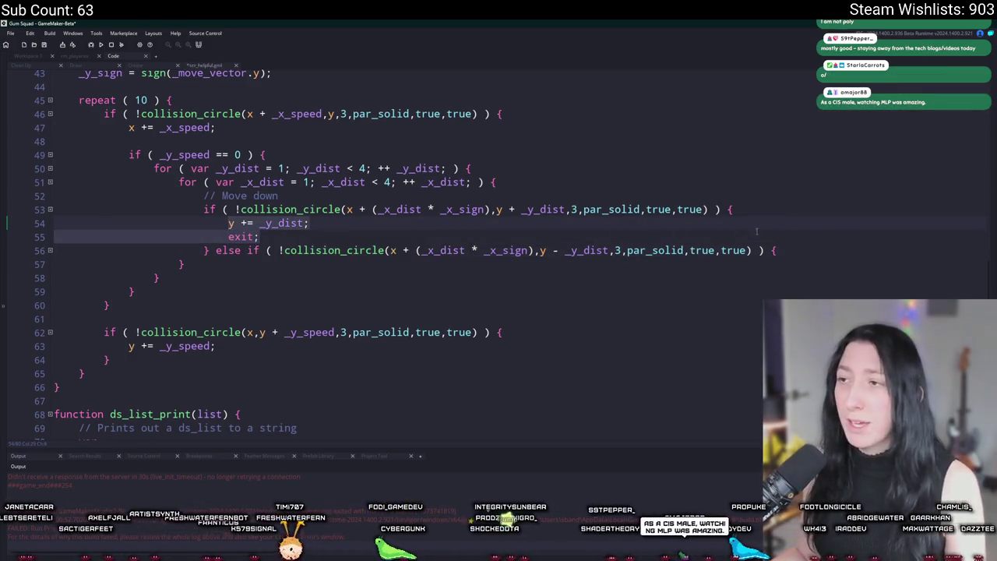
left_click(757, 232)
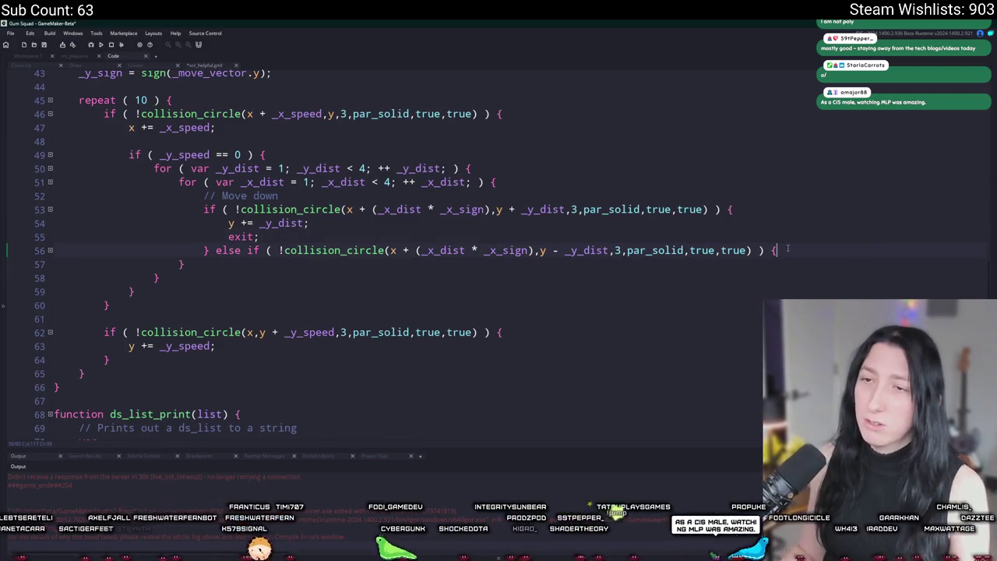
key("Return")
key("ctrl+v")
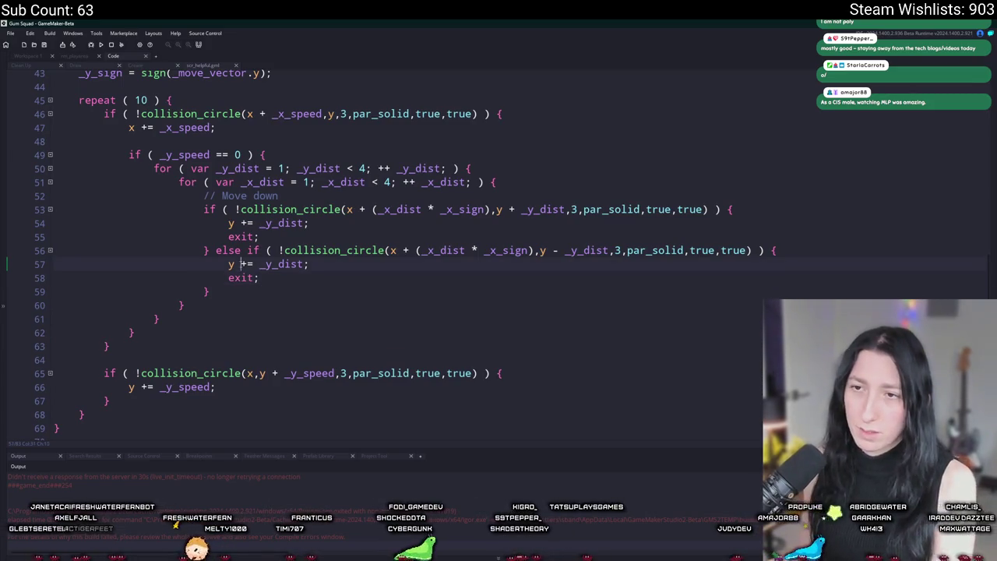
left_click(245, 264)
key("BackSpace")
type("-")
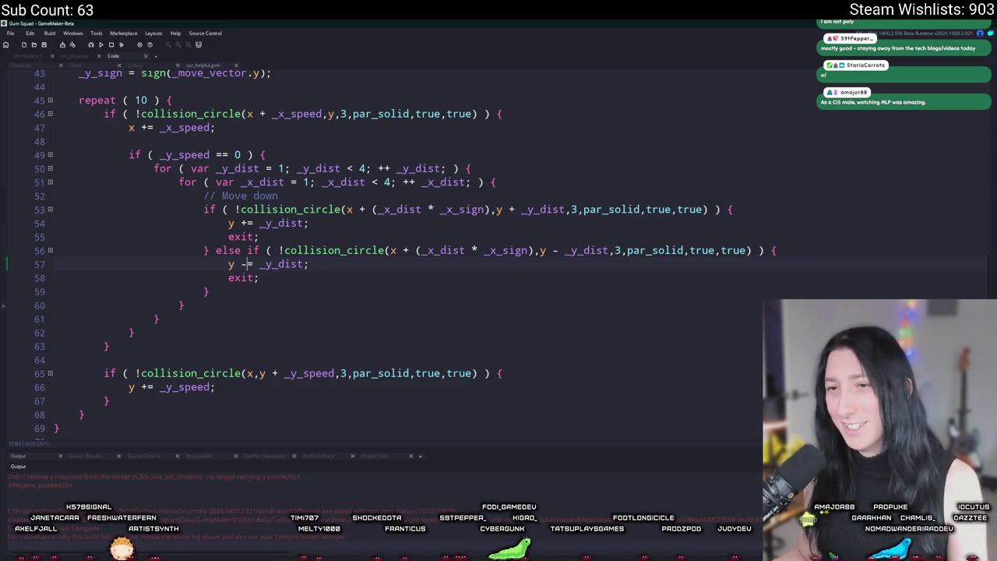
Select the whole _y_speed == 0 corner-slide block.
left_click_drag(178, 305, 180, 182)
left_click(163, 313)
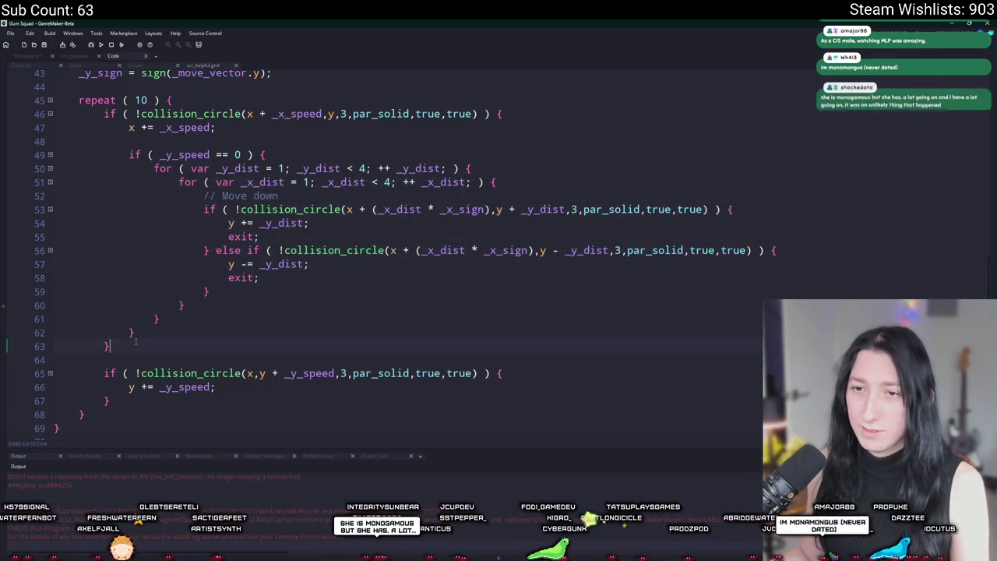
mouse_move(135, 333)
left_mouse_down()
mouse_move(156, 196)
mouse_move(130, 154)
left_mouse_up()
key("ctrl+c")
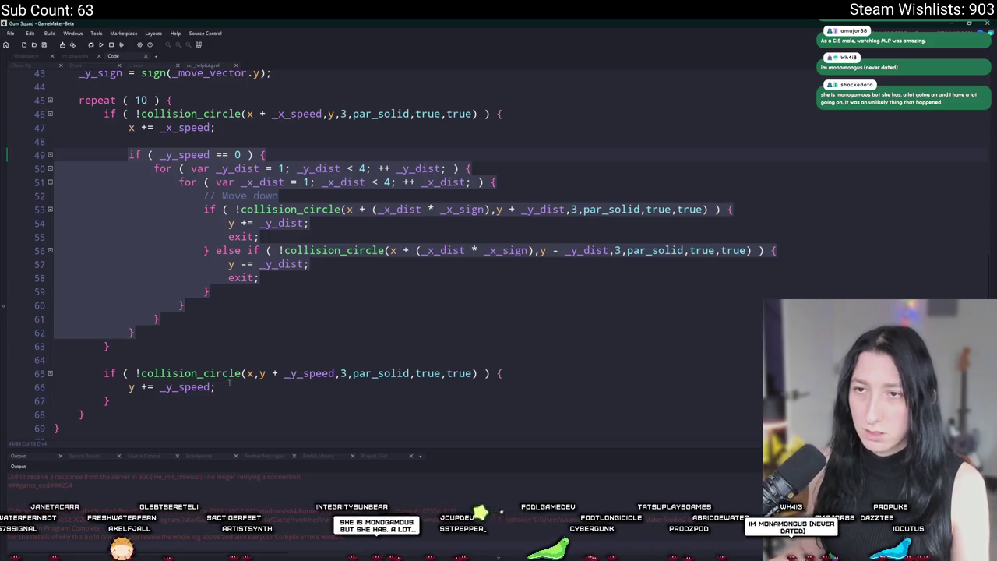
Paste a copy of the corner-slide block after the vertical move and change it to _x_speed == 0.
left_click(242, 374)
left_click(240, 396)
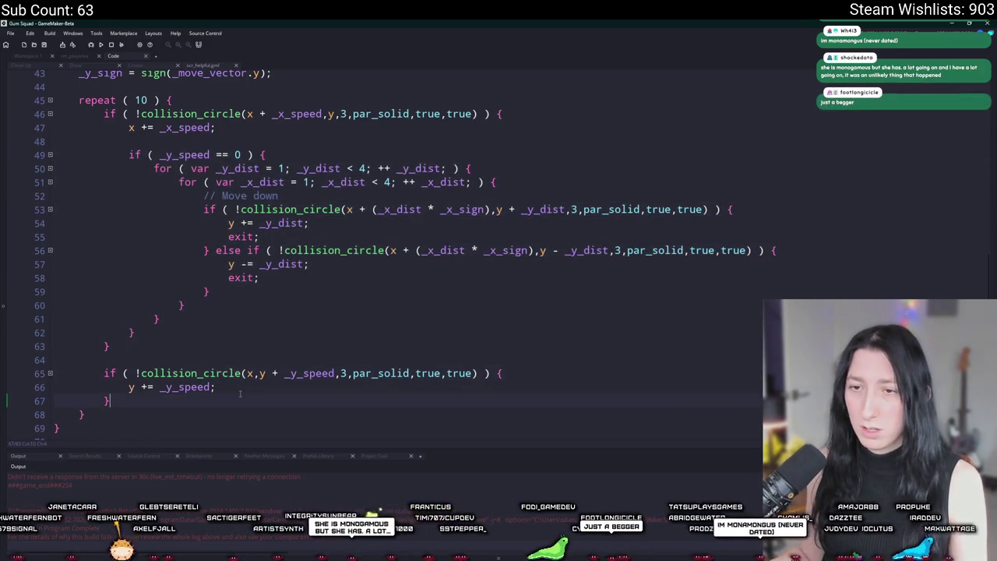
key("Return")
key("Return")
key("ctrl+v")
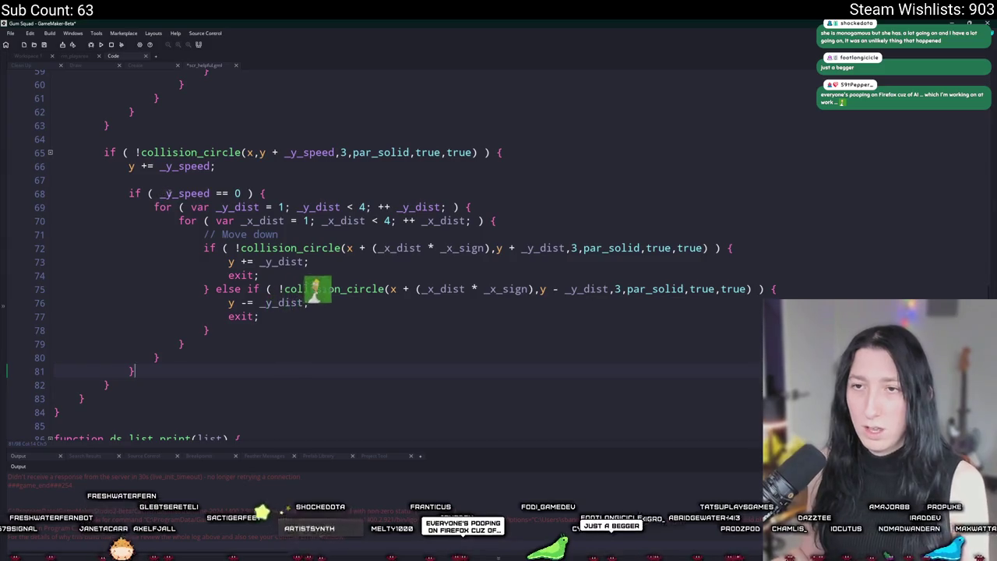
key("Delete")
type("x")
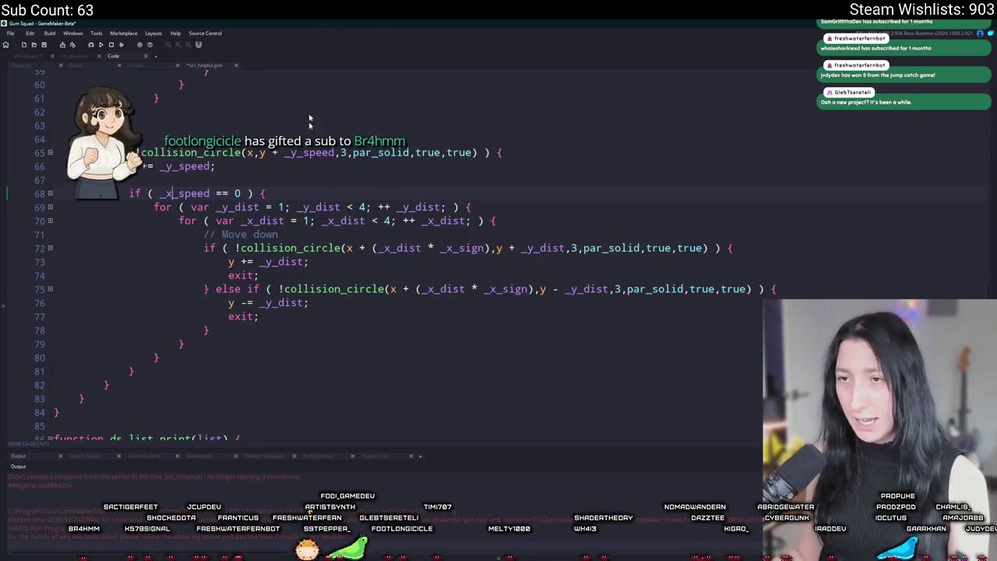
Move the _x_dist loop above the _y_dist loop and re-indent the nested loop.
mouse_move(498, 220)
left_mouse_down()
mouse_move(312, 208)
mouse_move(179, 220)
left_mouse_up()
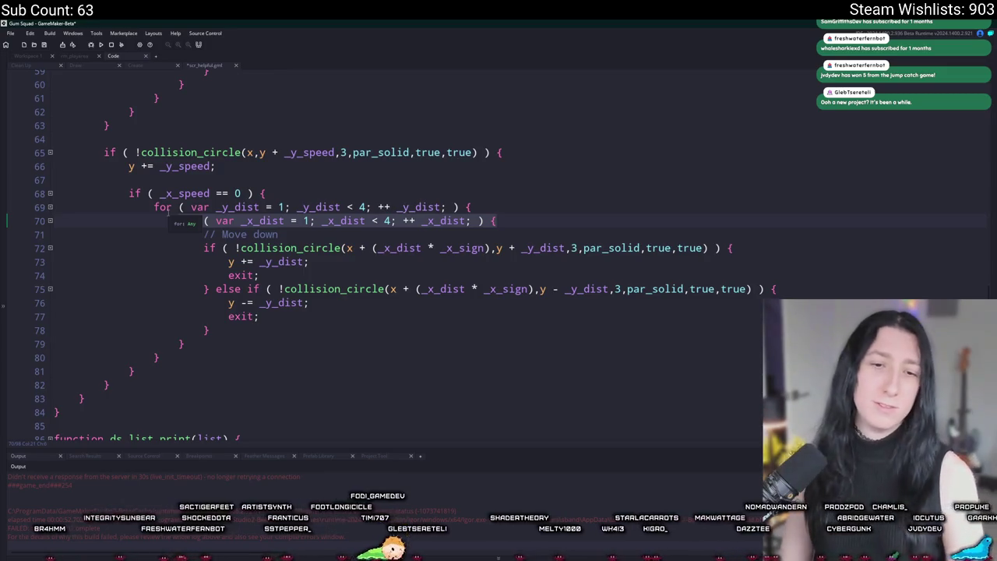
left_click(551, 209)
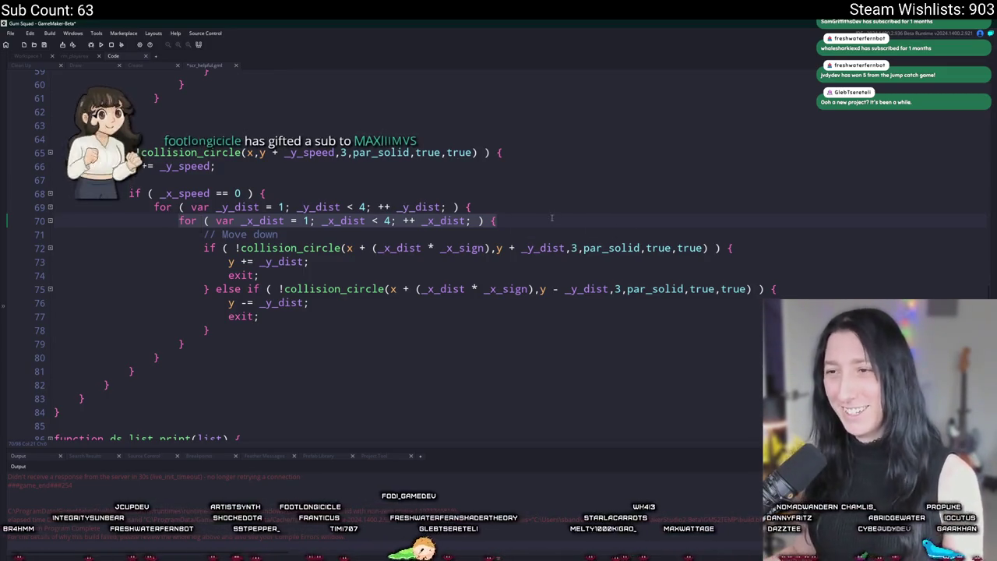
key("shift+Down")
key("Delete")
key("Home")
key("Return")
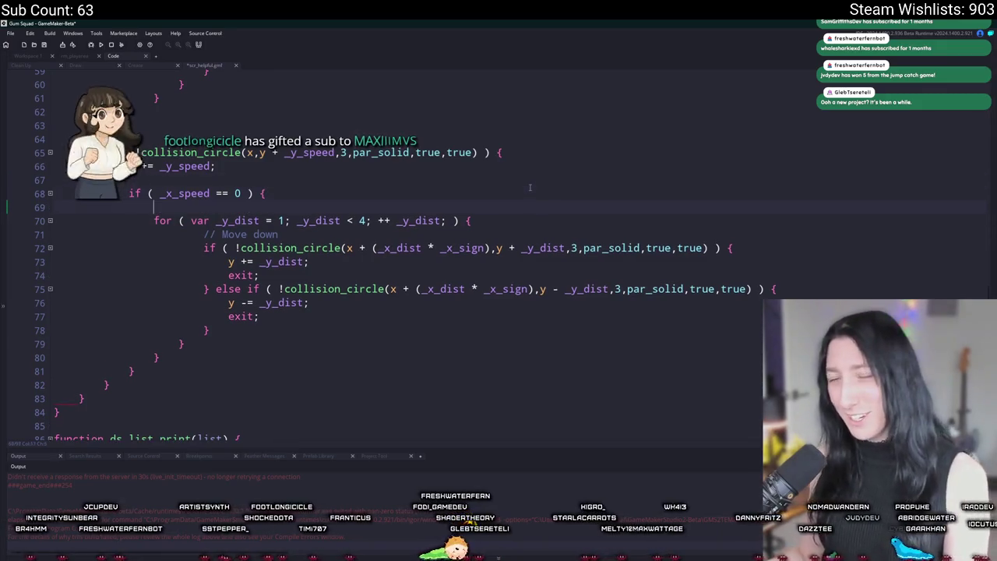
type("for ( var _x_dist = 1; _x_dist < 4; ++ _x_dist; ) {")
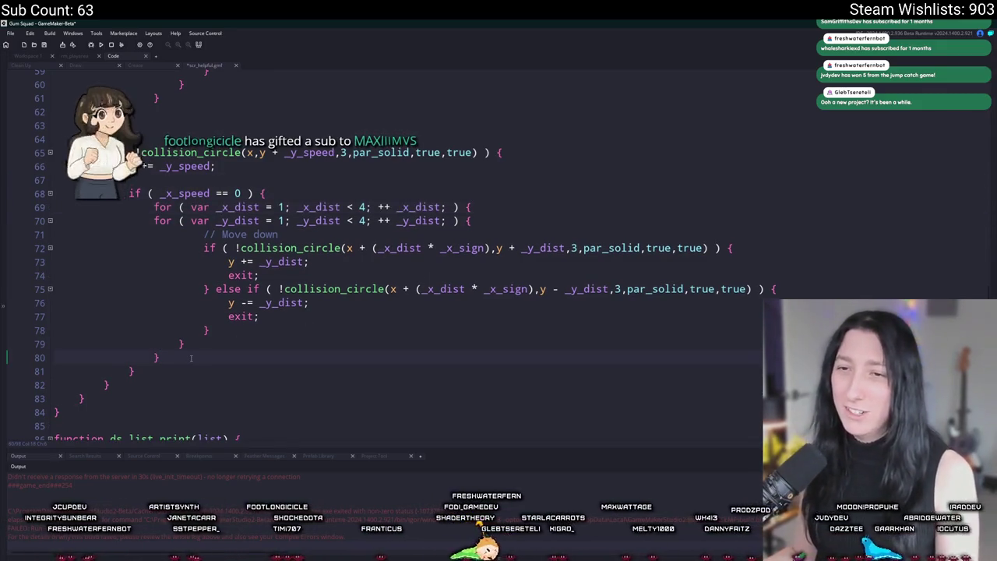
left_click(193, 356)
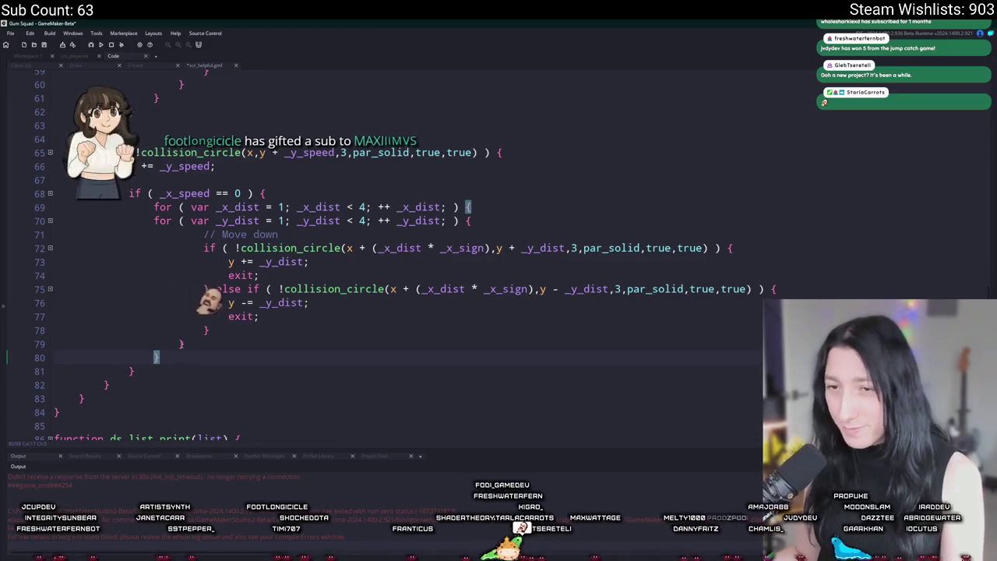
left_click(172, 341)
key("ctrl+shift+f")
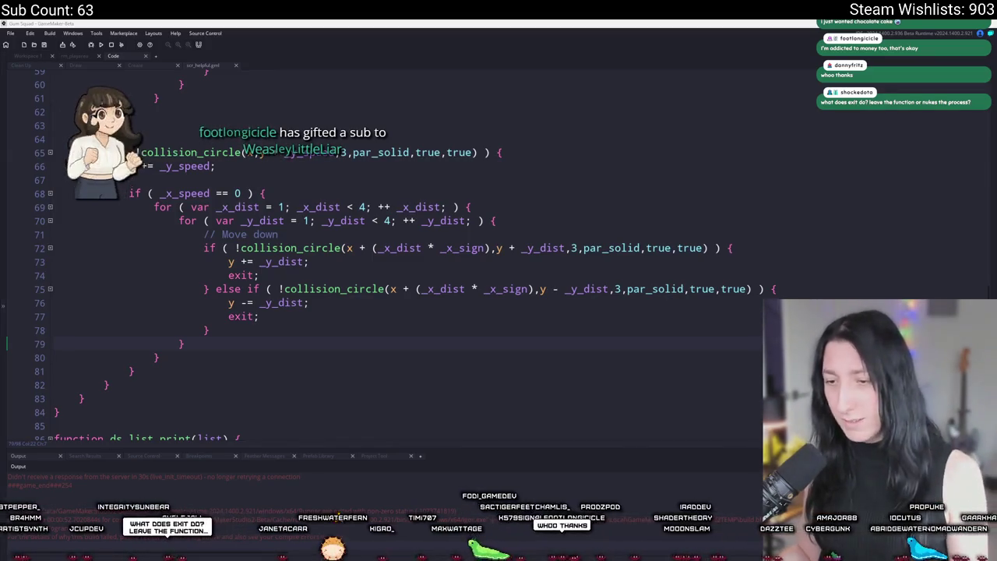
Launch Calculator from the system search.
key("ctrl+t")
type("ca")
key("Return")
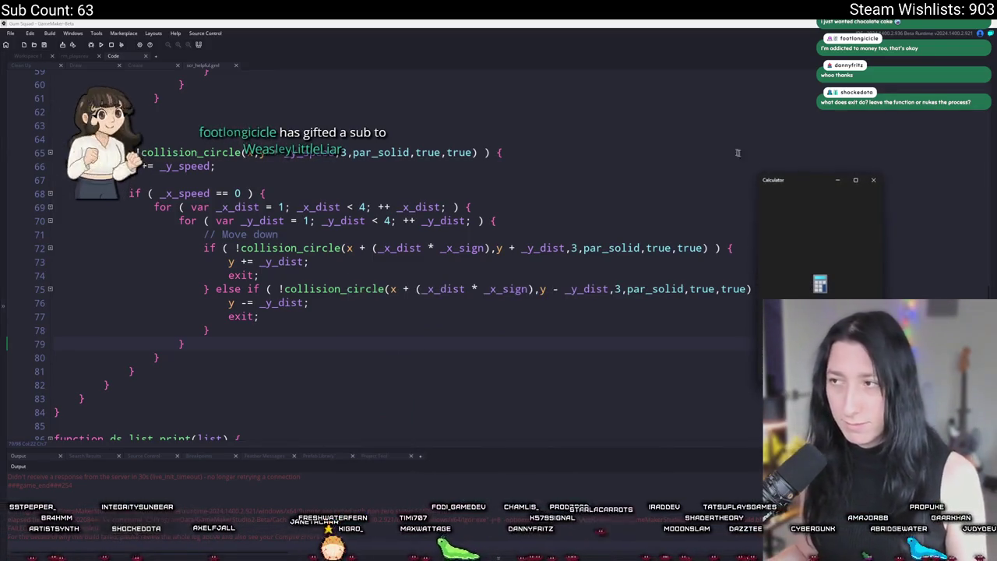
Calculate 35/1620+1 in Calculator, read the result, and close Calculator.
left_click_drag(794, 190, 600, 137)
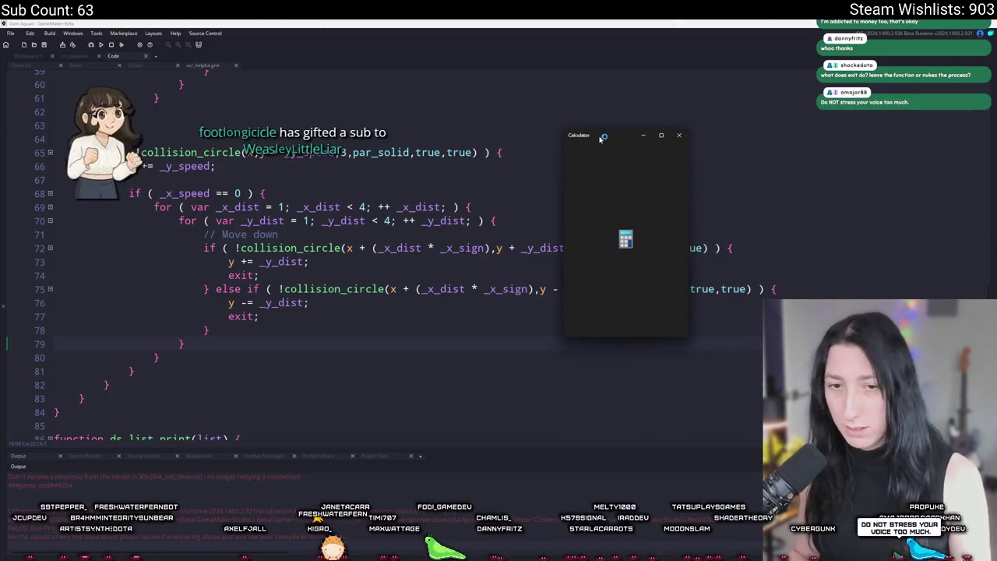
type("35/16")
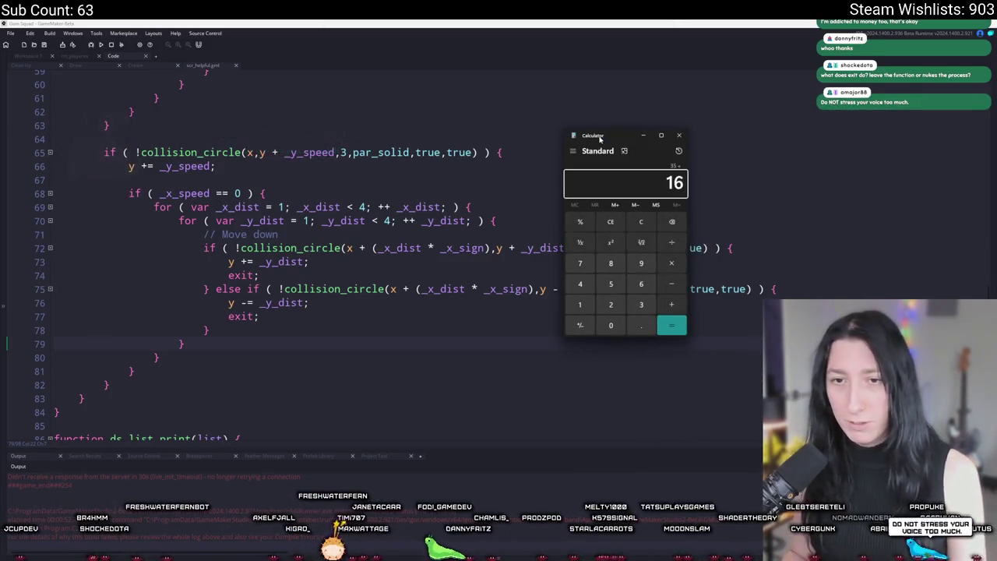
type("20+")
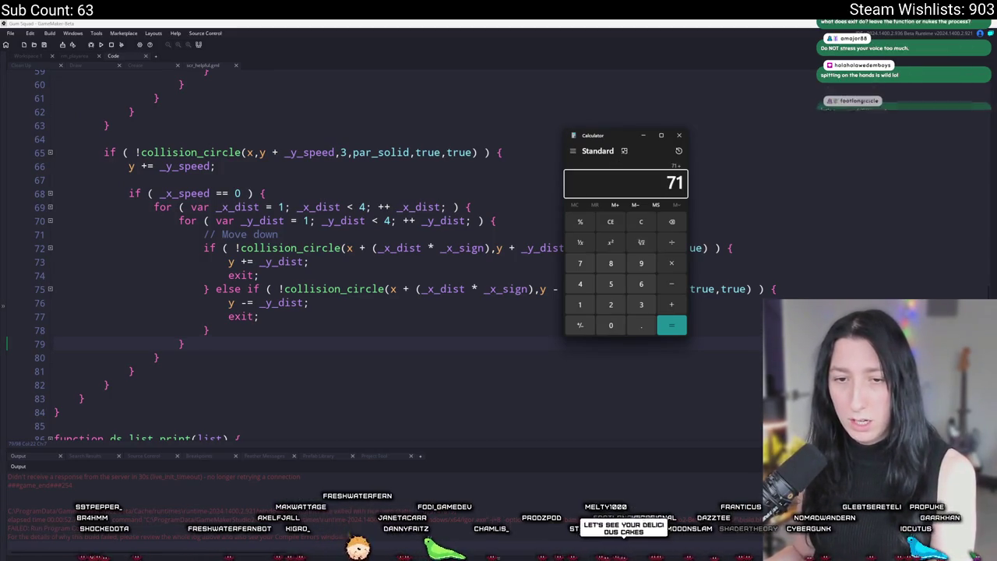
type("1")
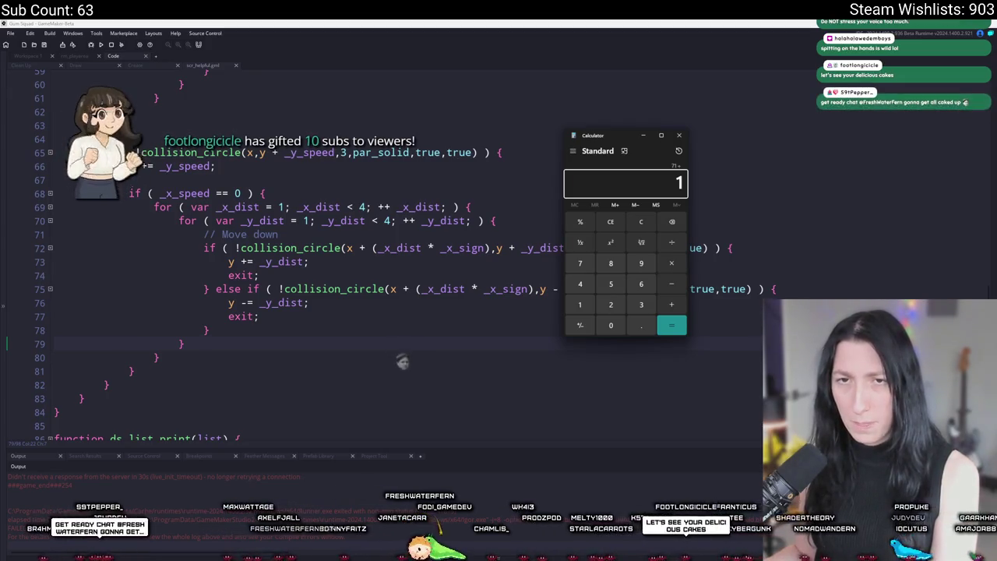
key("Return")
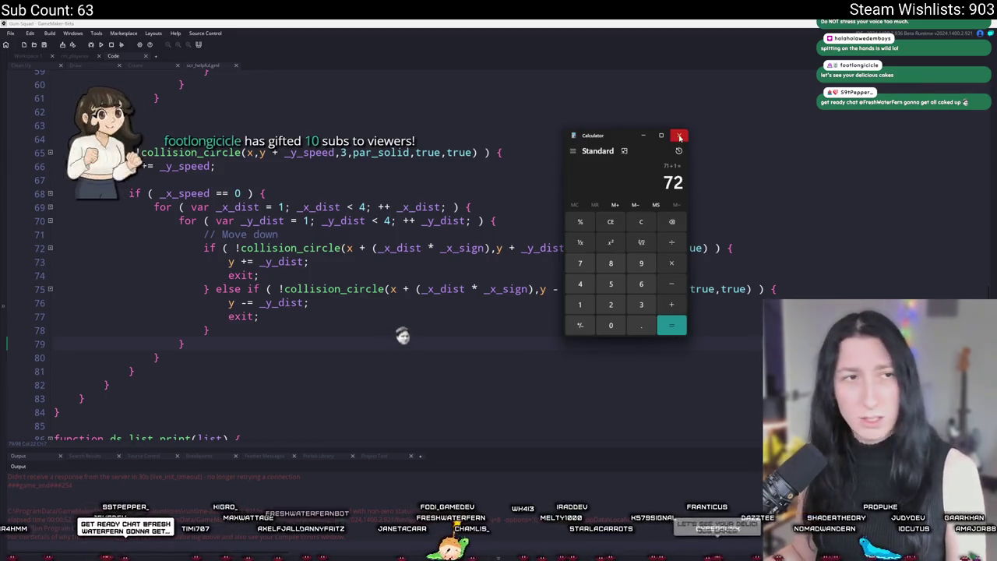
left_click(679, 136)
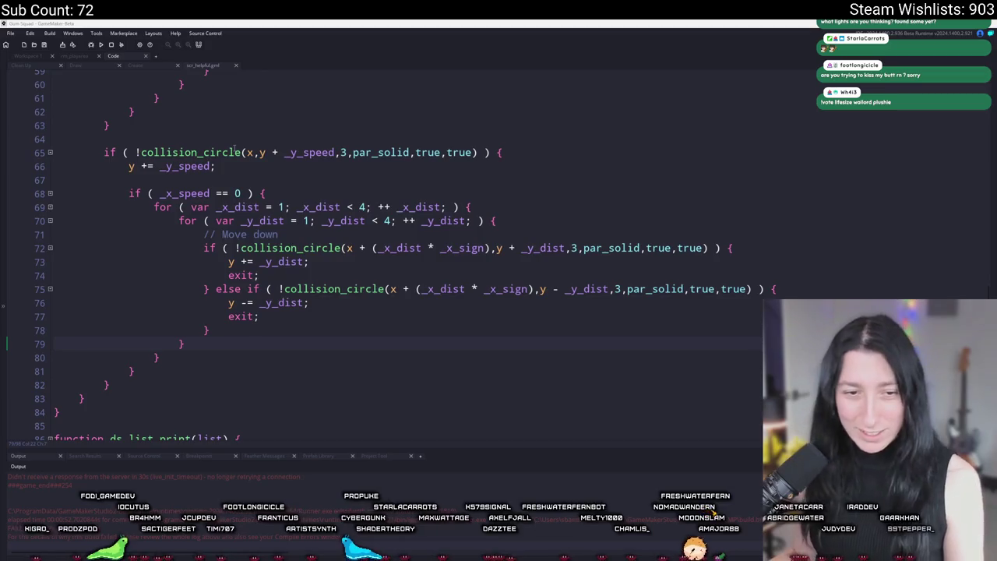
Rewrite the line 72 check to test x + _x_dist at y + (_y_dist * _y_sign).
left_click(343, 262)
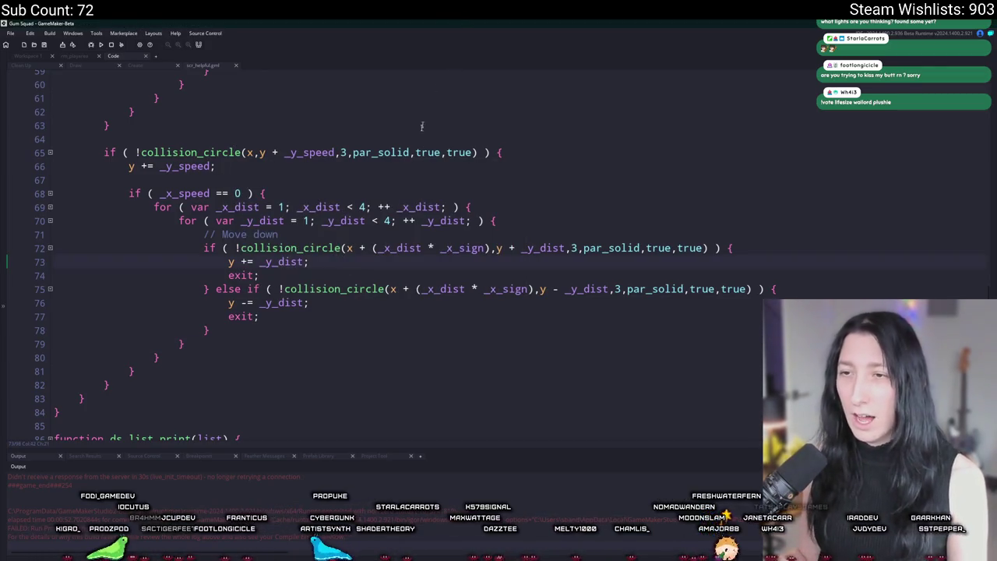
left_click(486, 248)
scroll(486, 296, "up", 2)
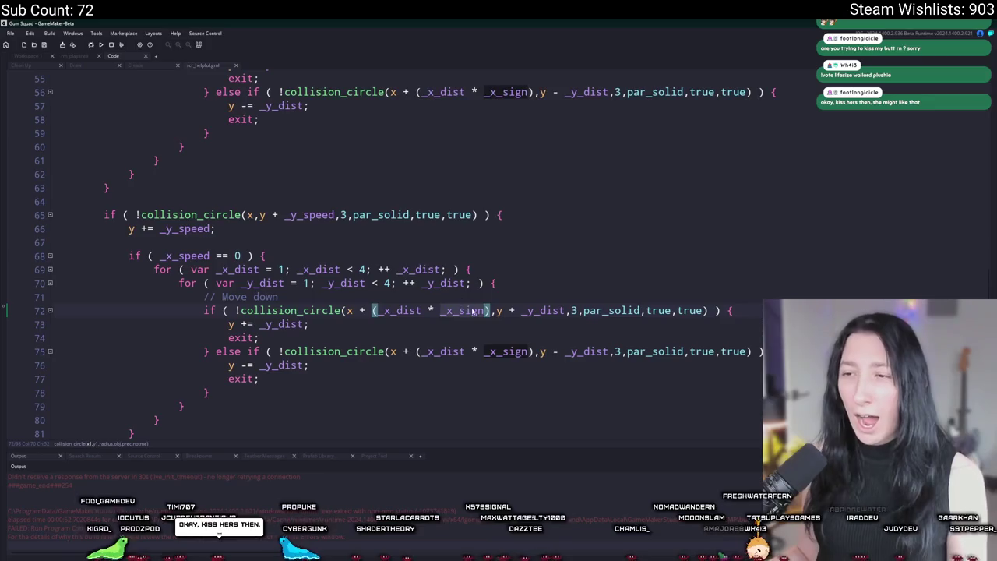
left_click_drag(491, 310, 422, 310)
key("BackSpace")
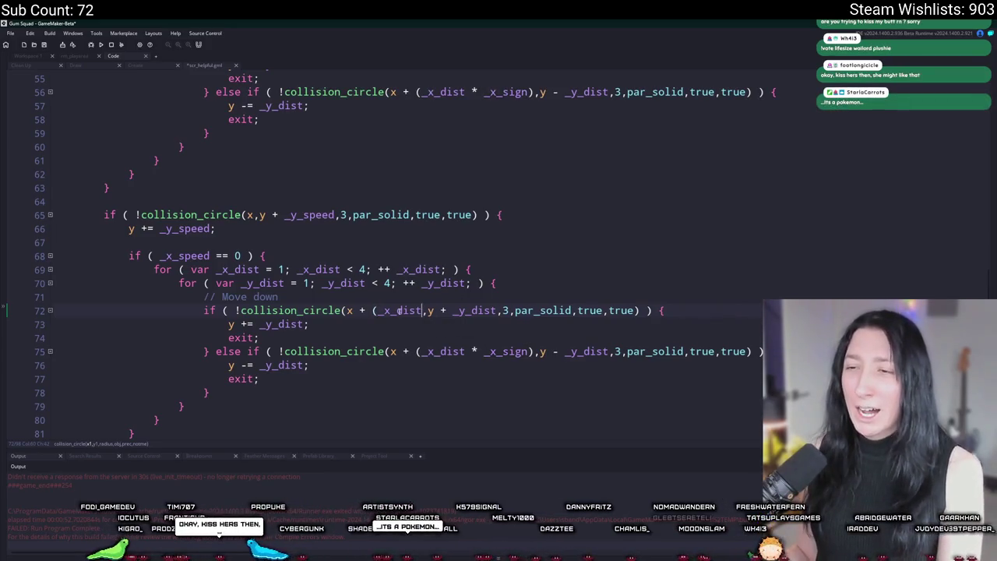
left_click(381, 310)
key("BackSpace")
left_click(489, 311)
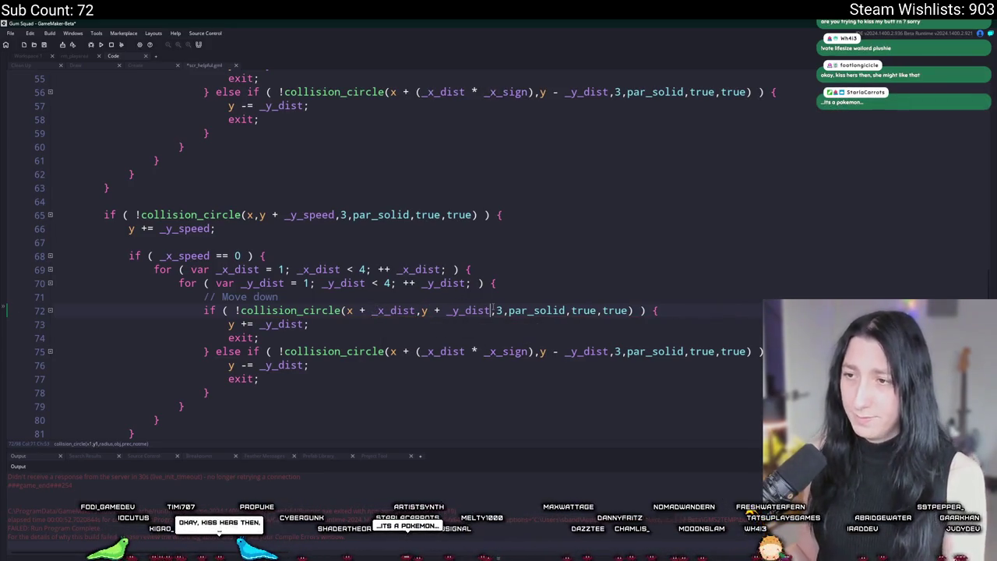
type("_x_sign")
left_click(491, 310)
type("*")
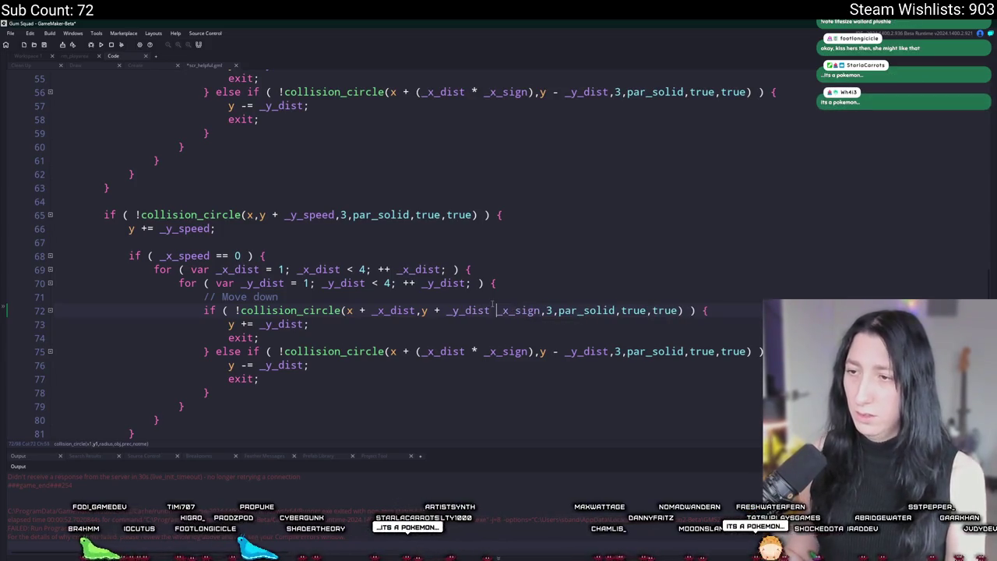
key("BackSpace")
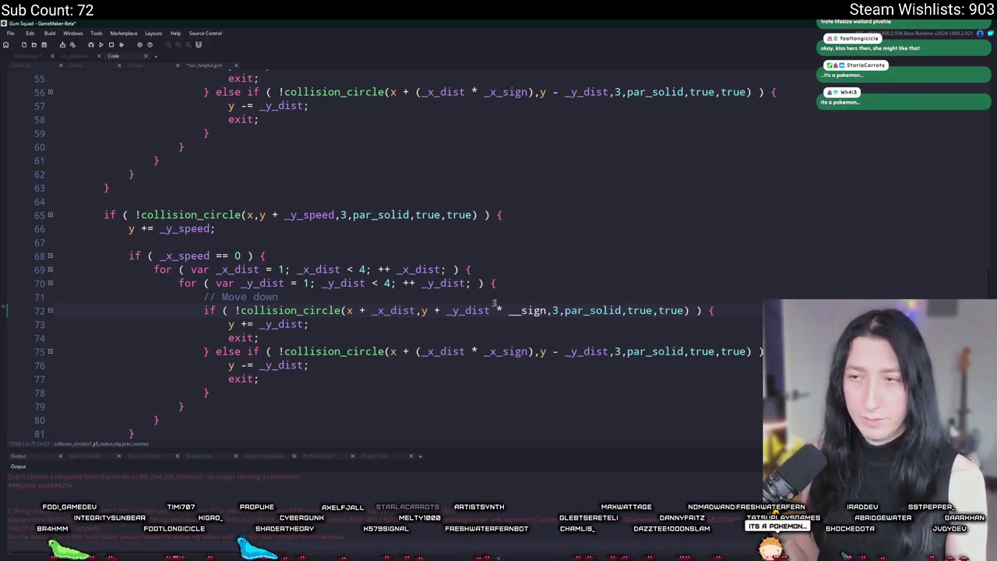
type("y")
type(")")
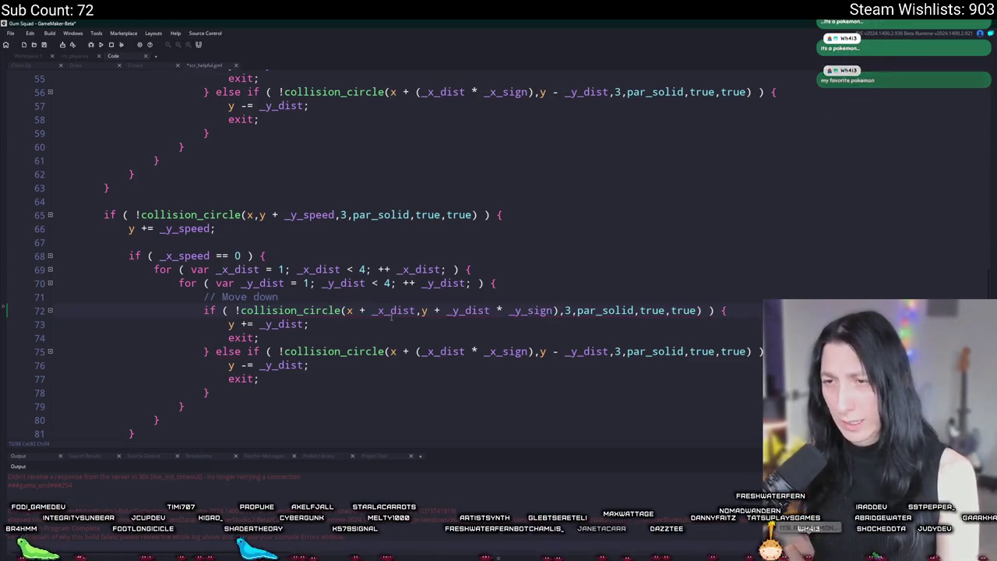
left_click(446, 311)
type("(")
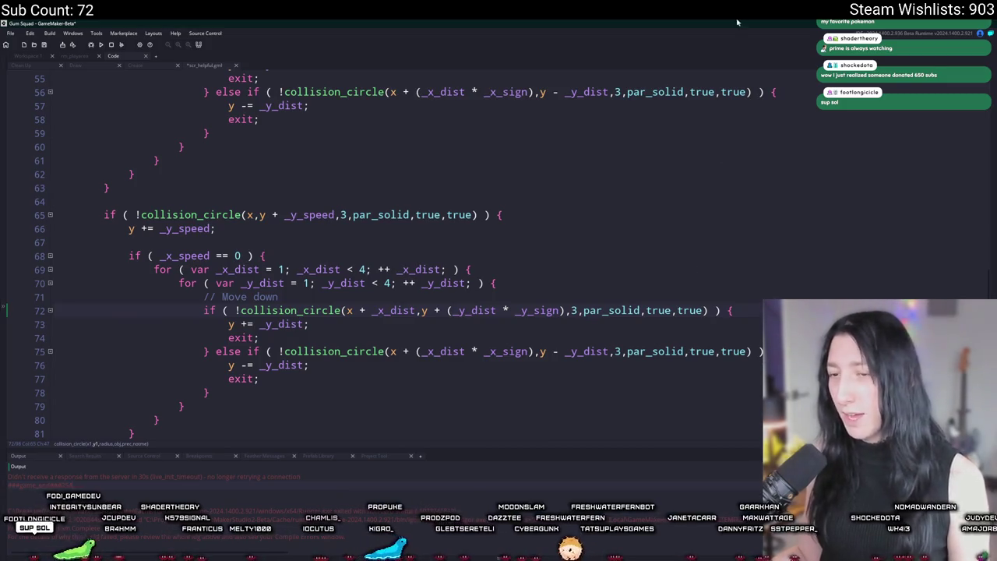
left_click(425, 311)
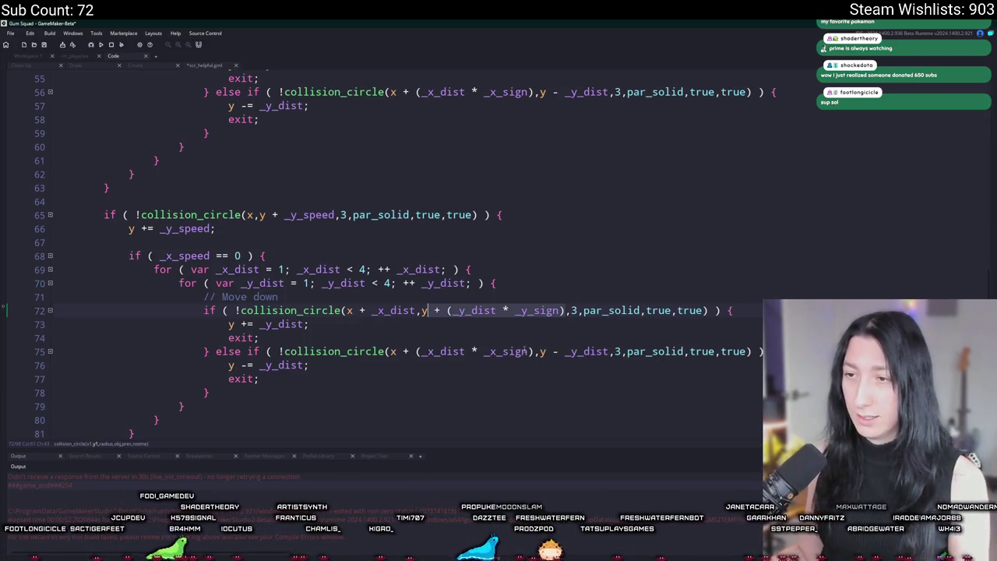
Make the line 75 check test x - _x_dist at the same signed y offset.
left_click(544, 352)
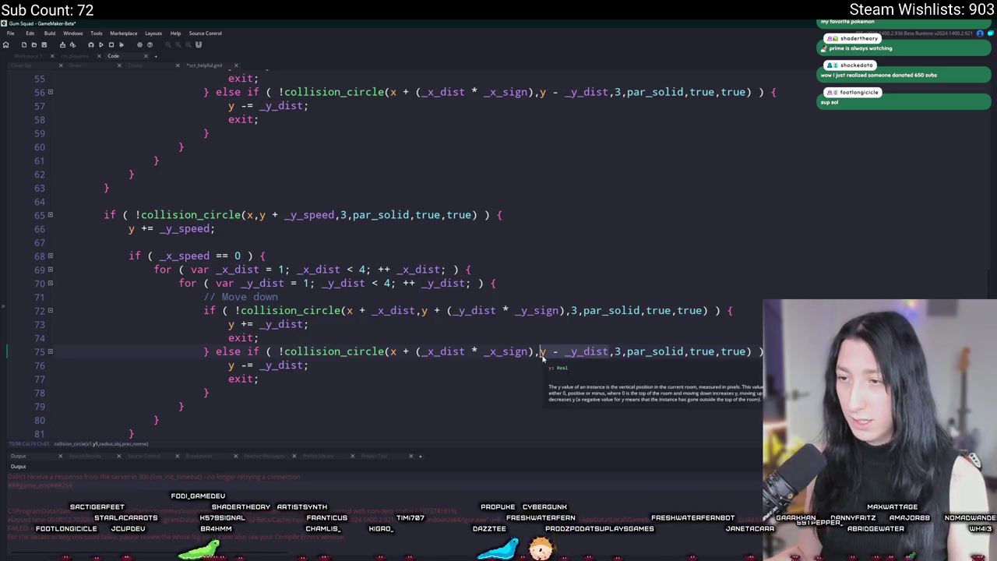
type("+ (_y_dist * _y_sign)")
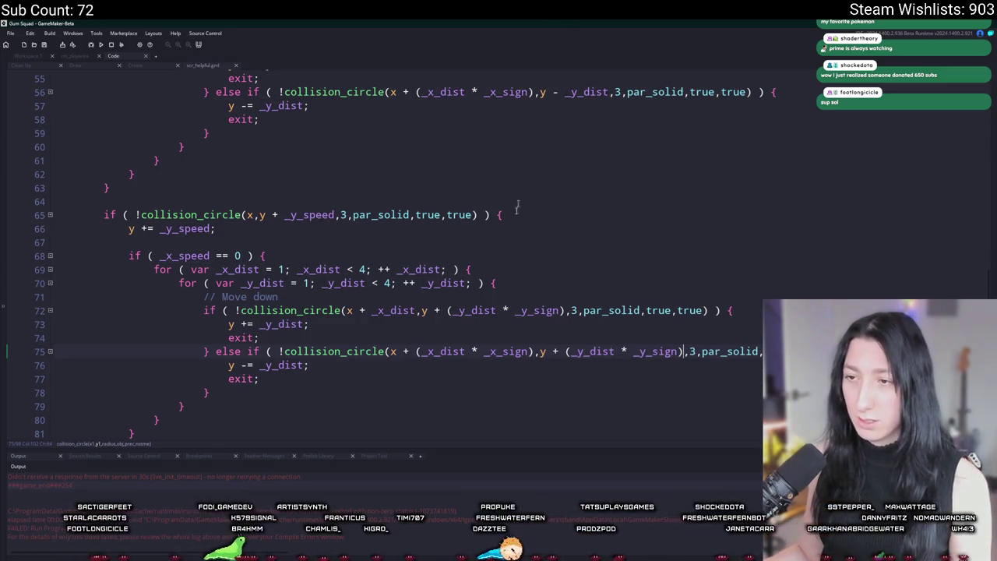
left_click(404, 351)
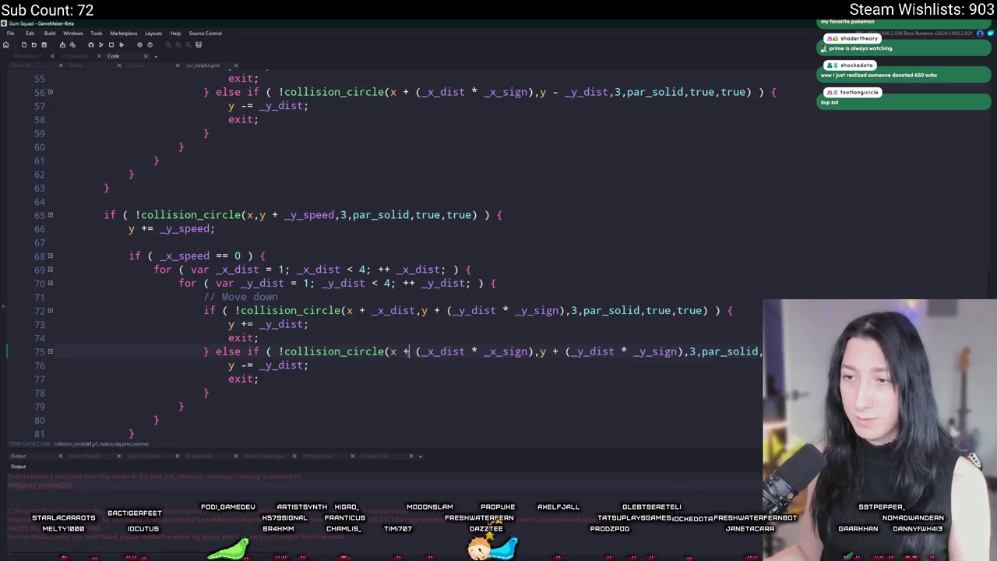
key("Delete")
type("-")
left_click_drag(533, 352, 466, 351)
key("BackSpace")
left_click(422, 351)
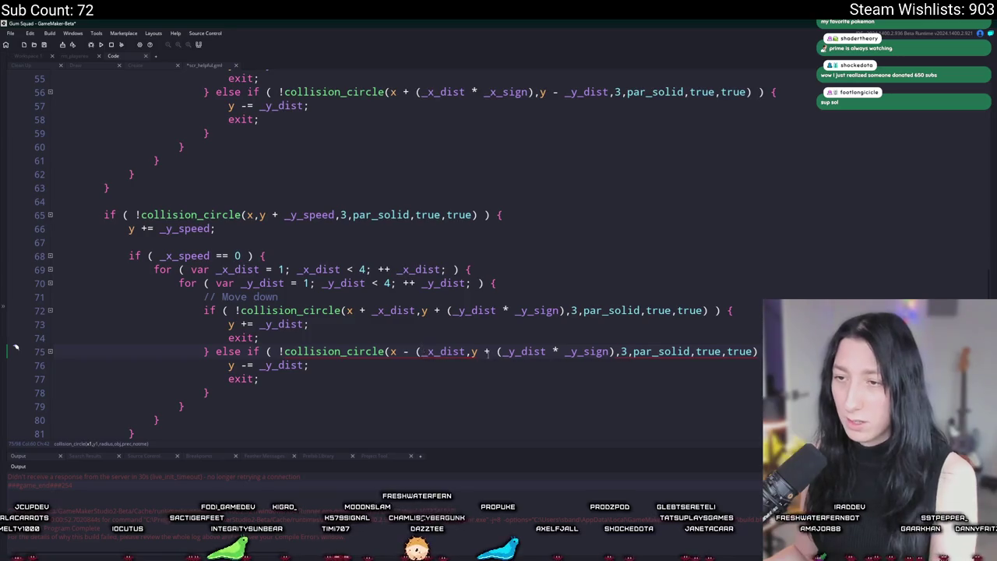
key("BackSpace")
Change lines 73 and 76 to shift x by _x_dist instead of y by _y_dist.
left_click(266, 324)
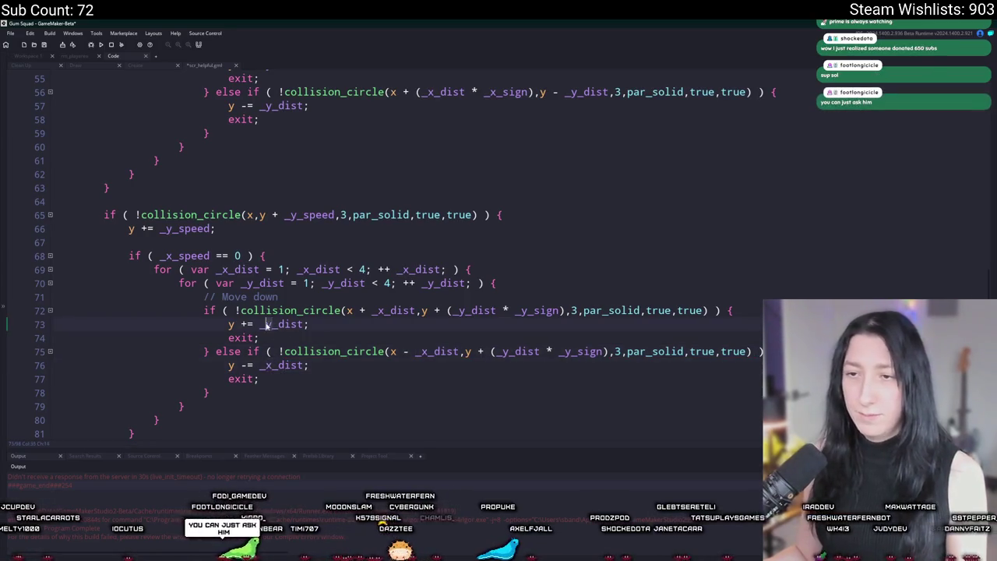
key("Delete")
type("x")
left_click(228, 324)
key("Delete")
type("x")
left_click(228, 366)
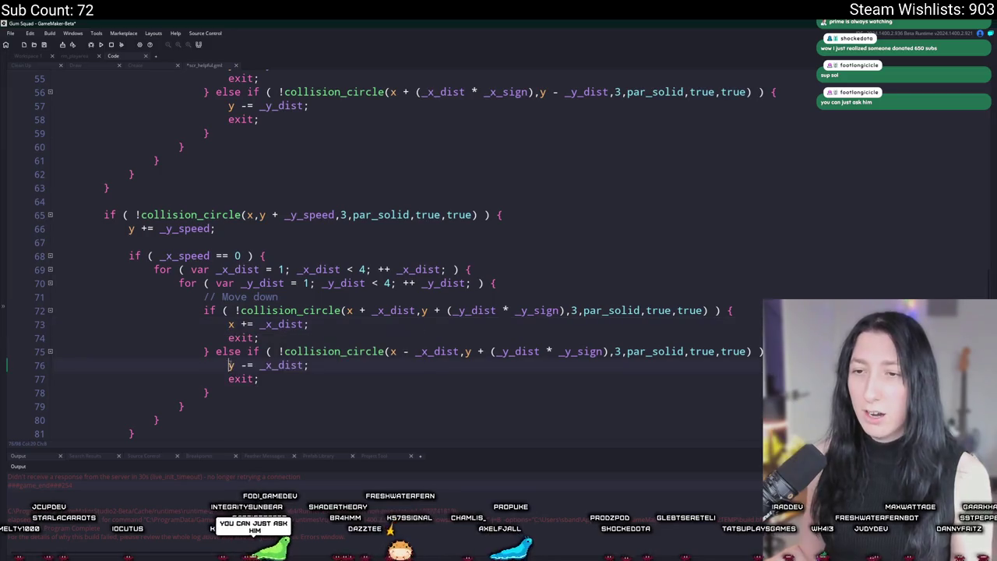
key("Delete")
scroll(231, 366, "down", 2)
type("x")
Build and run the game with F5 to test the changes.
left_click(310, 262)
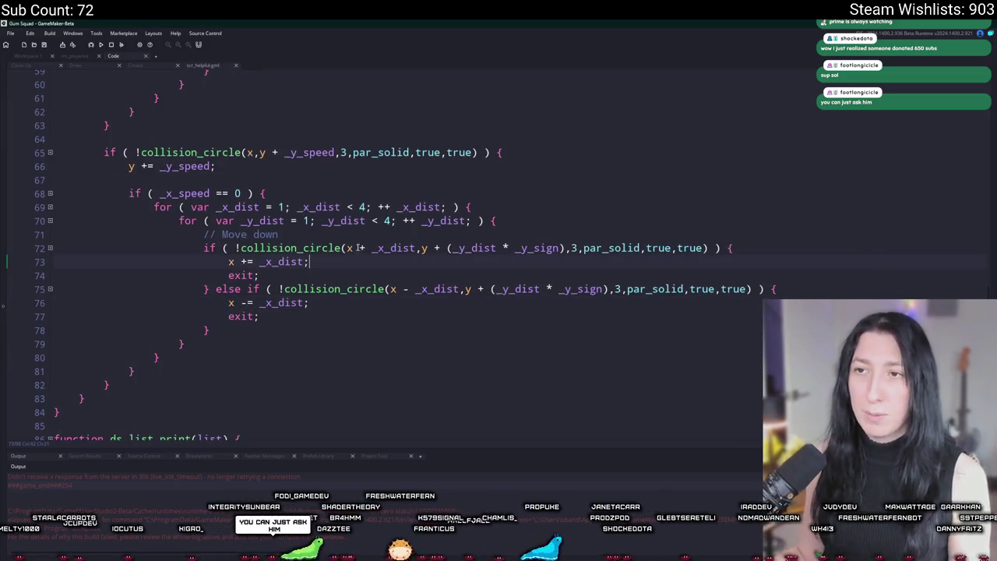
scroll(360, 247, "down", 2)
key("F5")
scroll(382, 220, "up", 3)
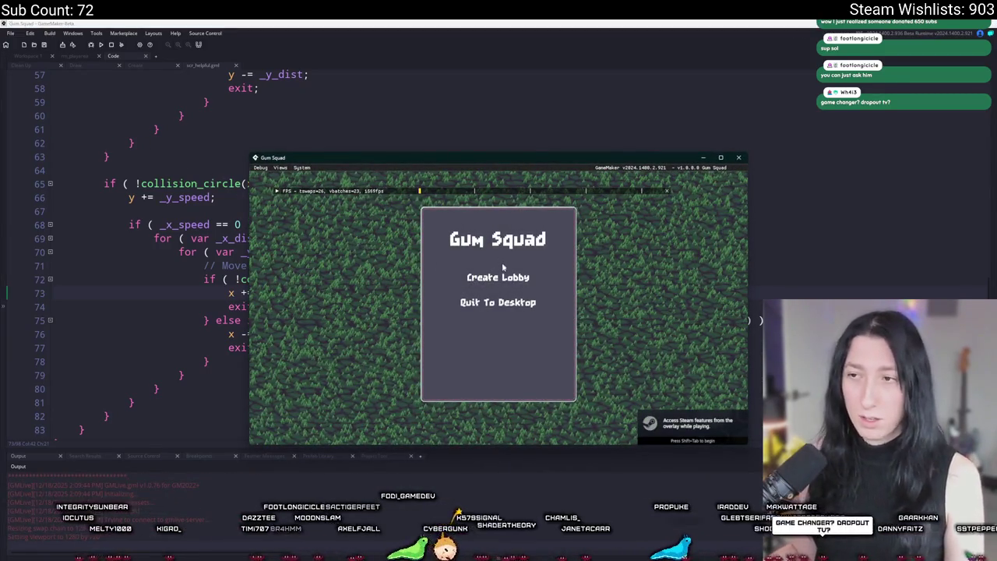
Maximize the Gum Squad window, walk the player around the rocks with WASD, then leave the game.
left_click_drag(522, 165, 545, 2)
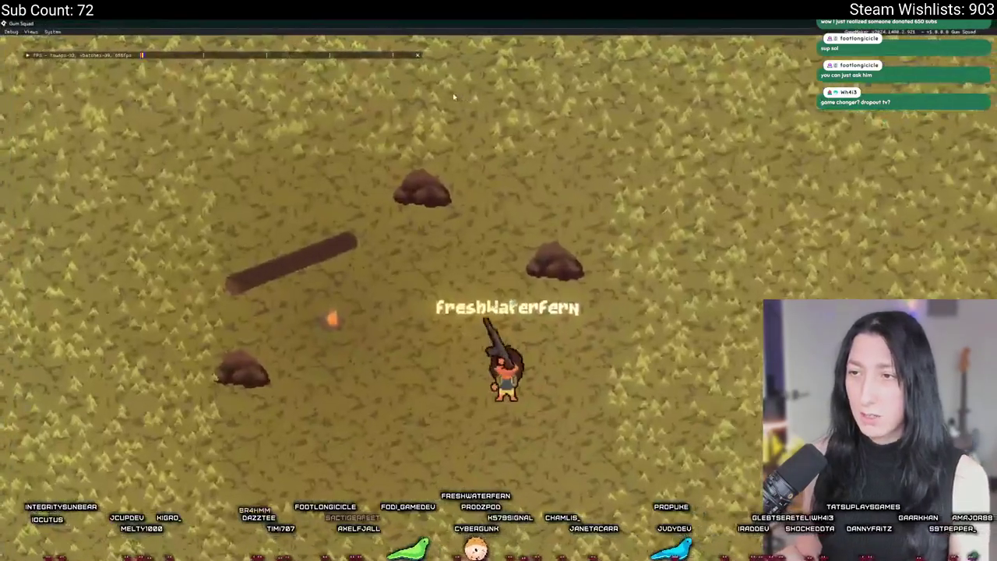
key("d")
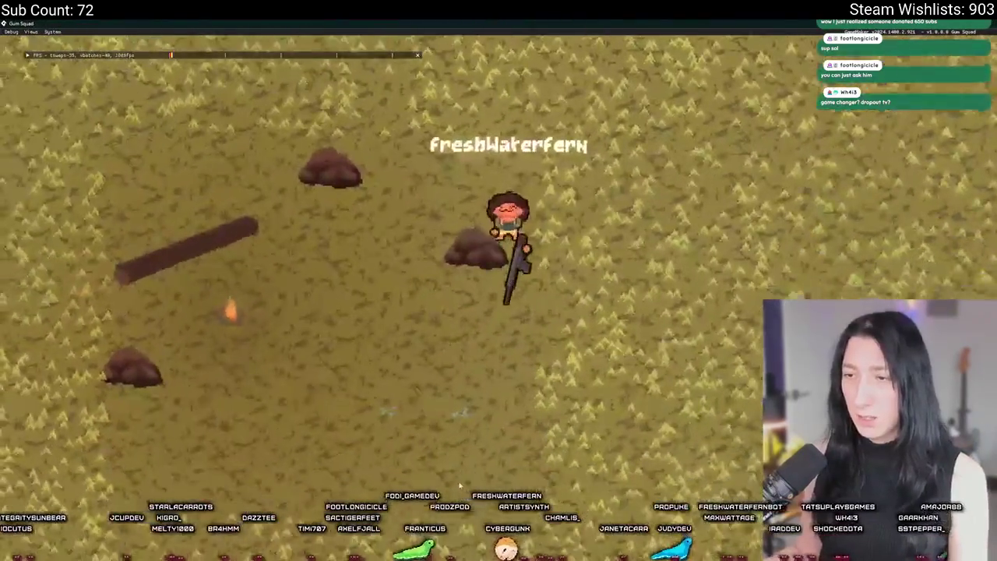
key("a")
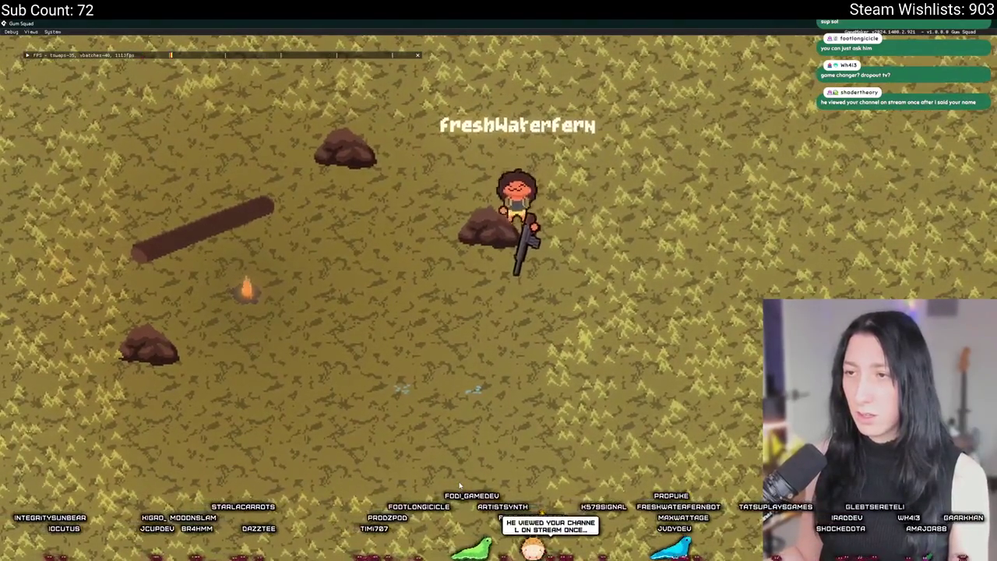
key("s")
key("d")
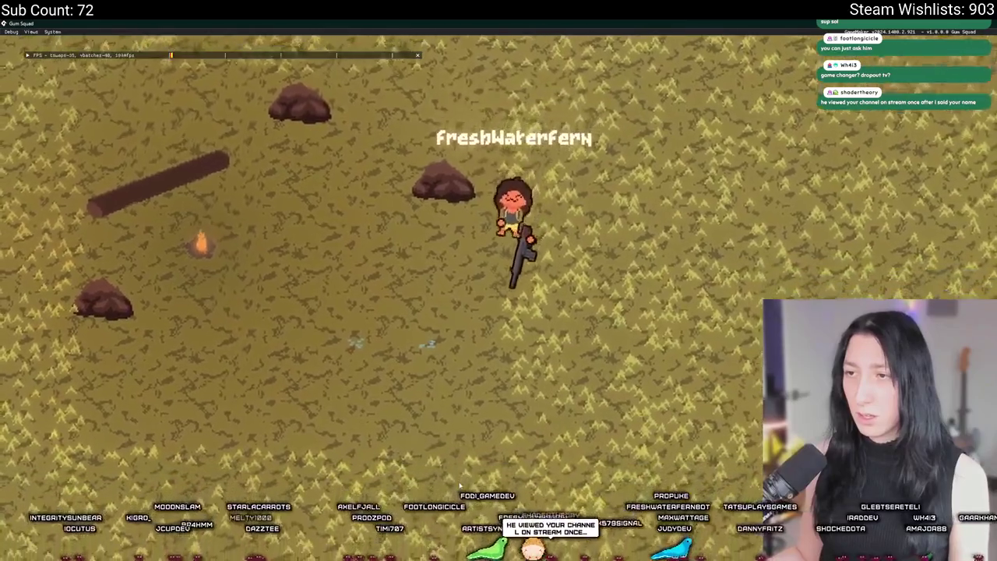
key("s")
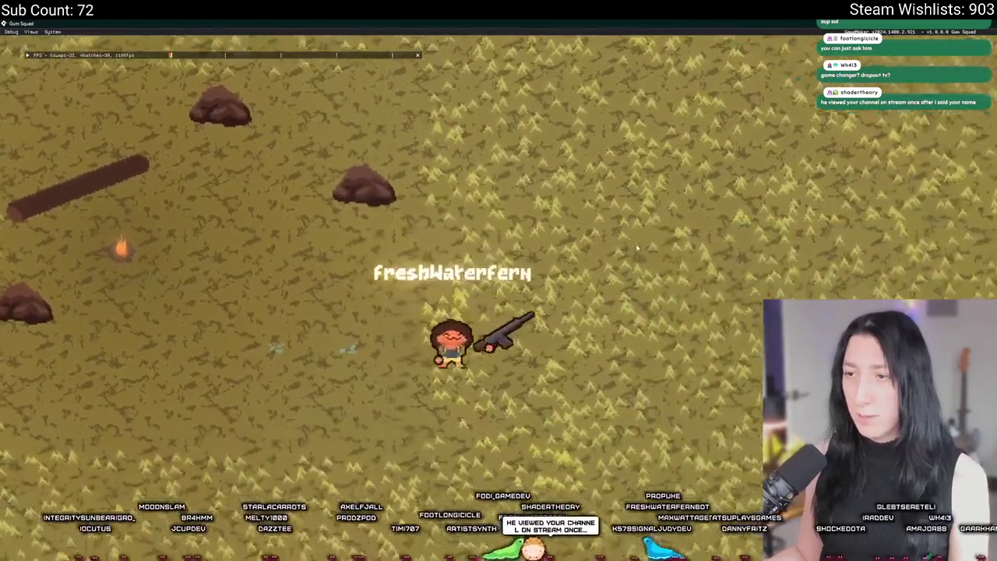
key("d")
key("s")
key("a")
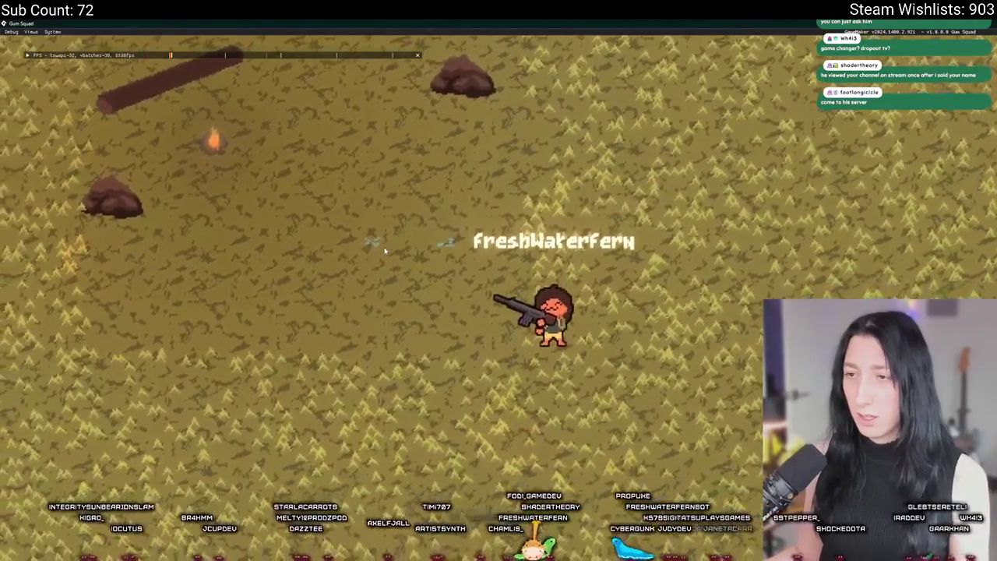
key("s")
key("s")
key("a")
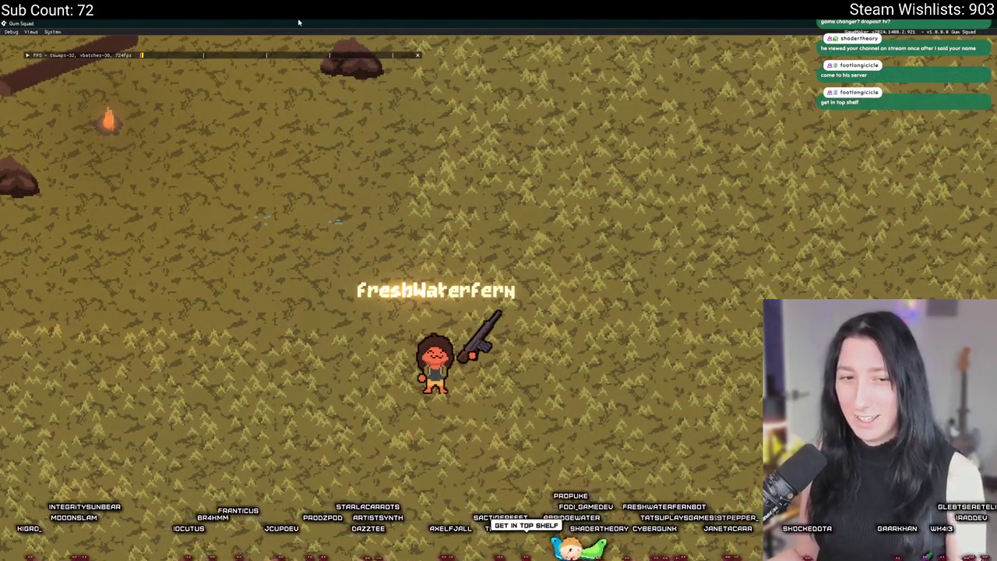
key("alt+Tab")
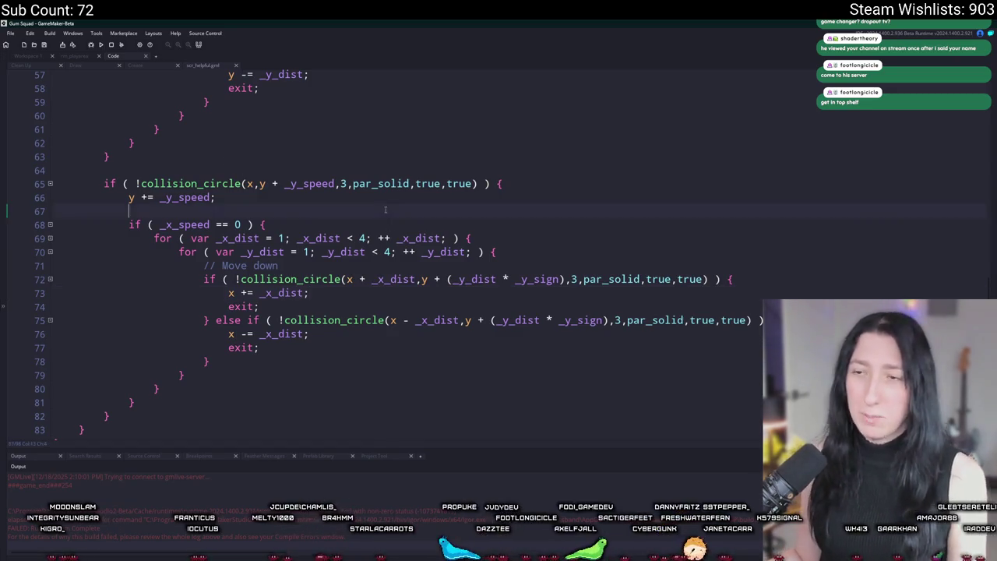
scroll(385, 209, "up", 5)
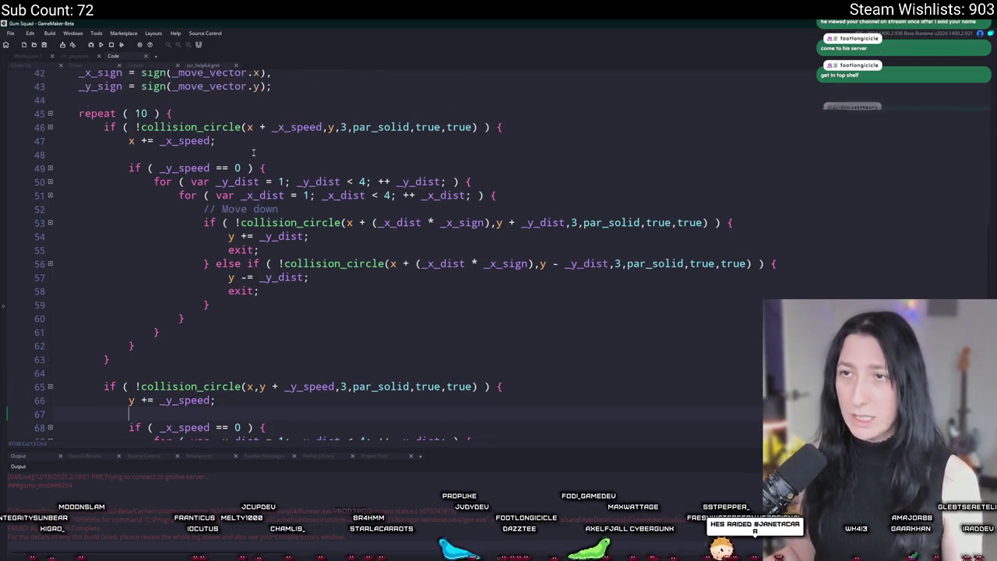
scroll(246, 152, "up", 1)
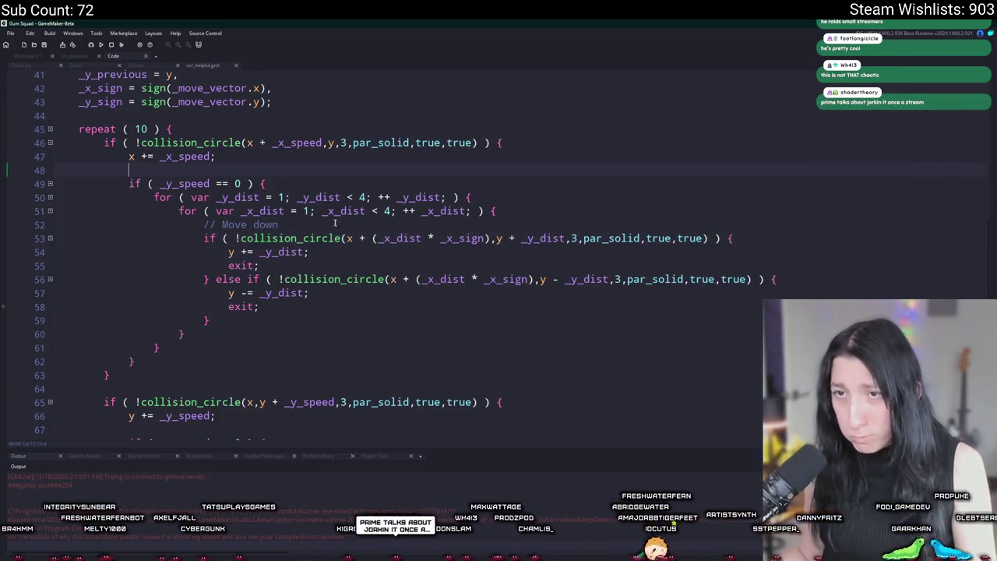
left_click(315, 183)
scroll(315, 181, "up", 3)
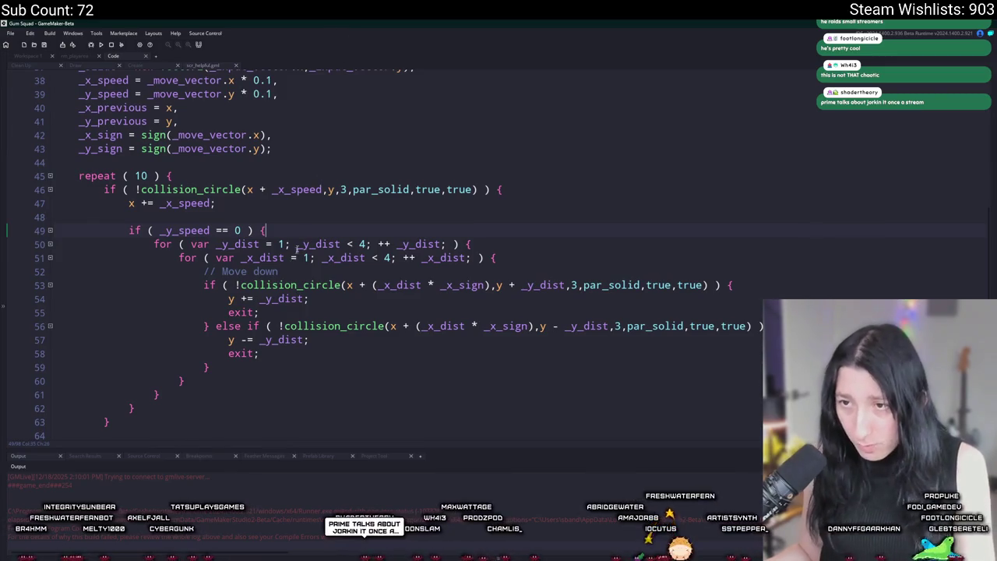
Move the _y_speed == 0 corner-slide block into a new else branch of its collision check.
key("Up")
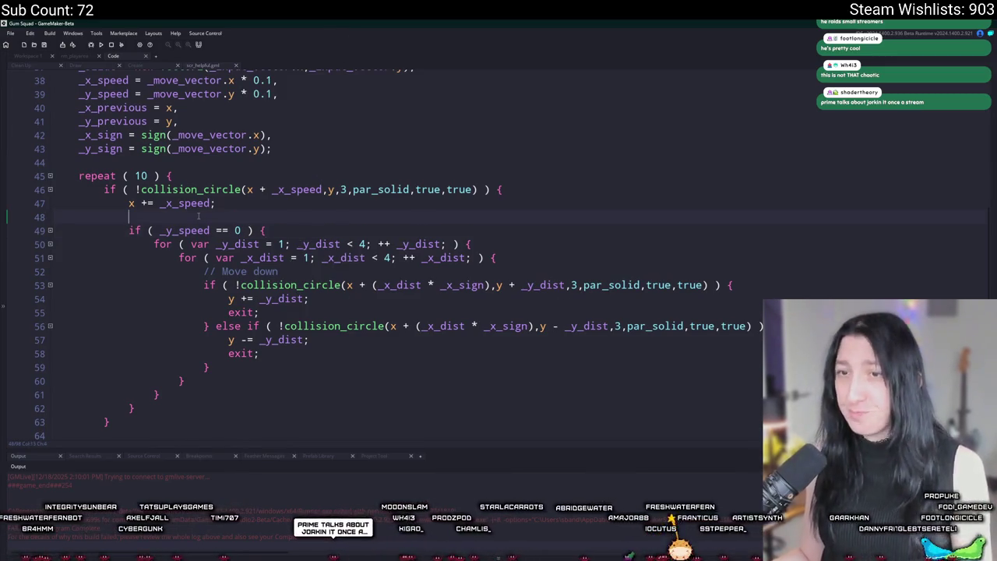
scroll(226, 276, "down", 1)
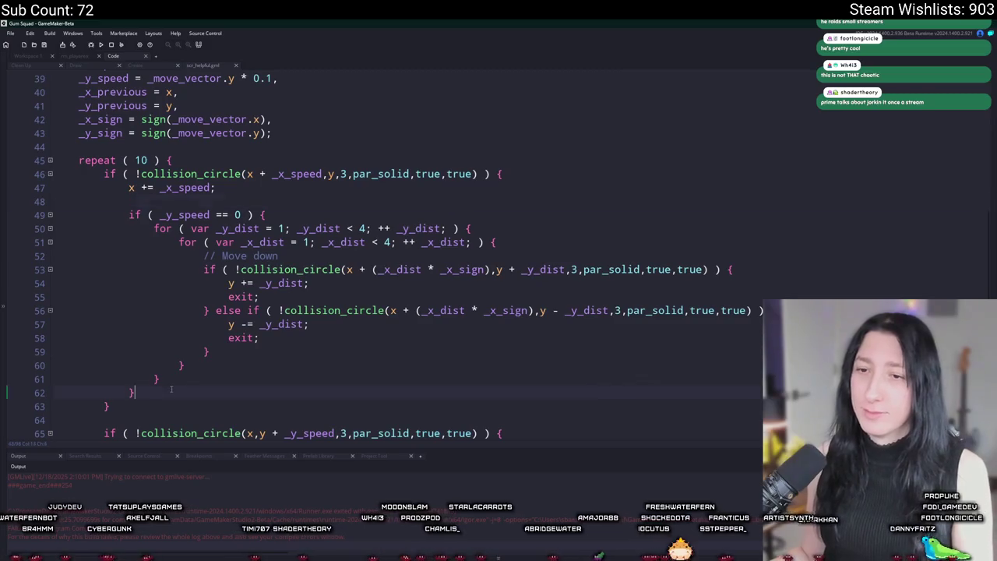
mouse_move(170, 388)
left_mouse_down()
mouse_move(140, 218)
mouse_move(261, 181)
left_mouse_up()
key("ctrl+c")
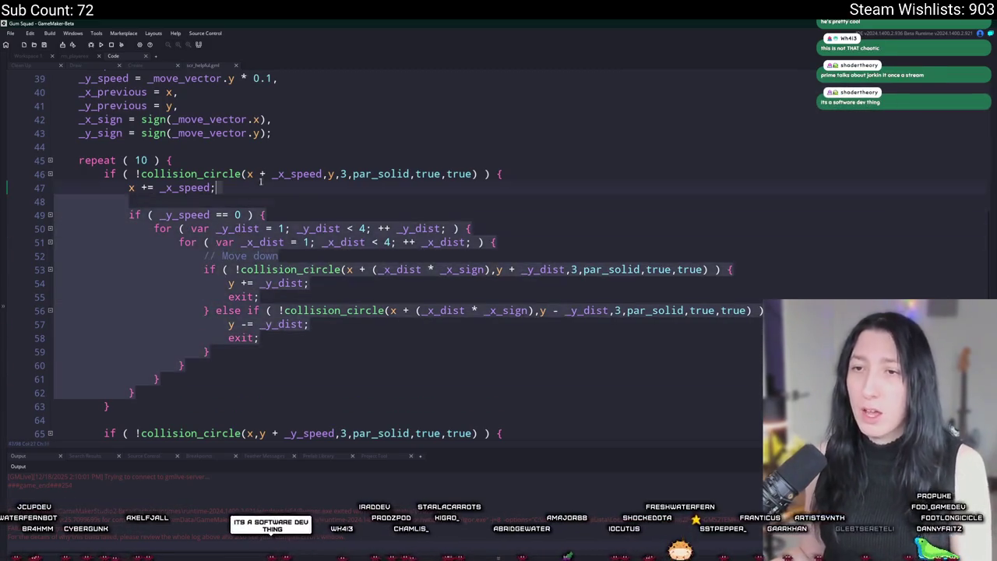
key("BackSpace")
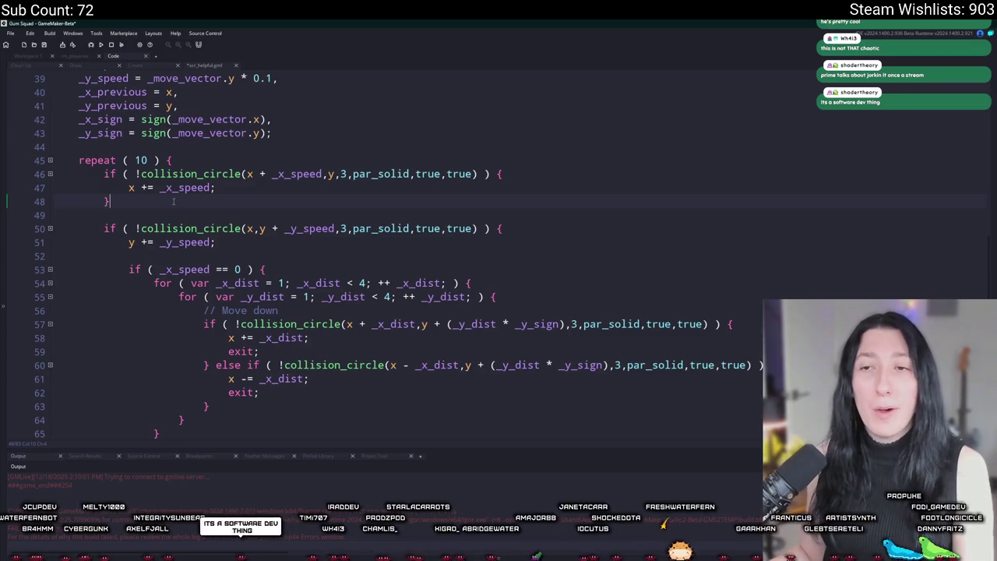
type(" else ")
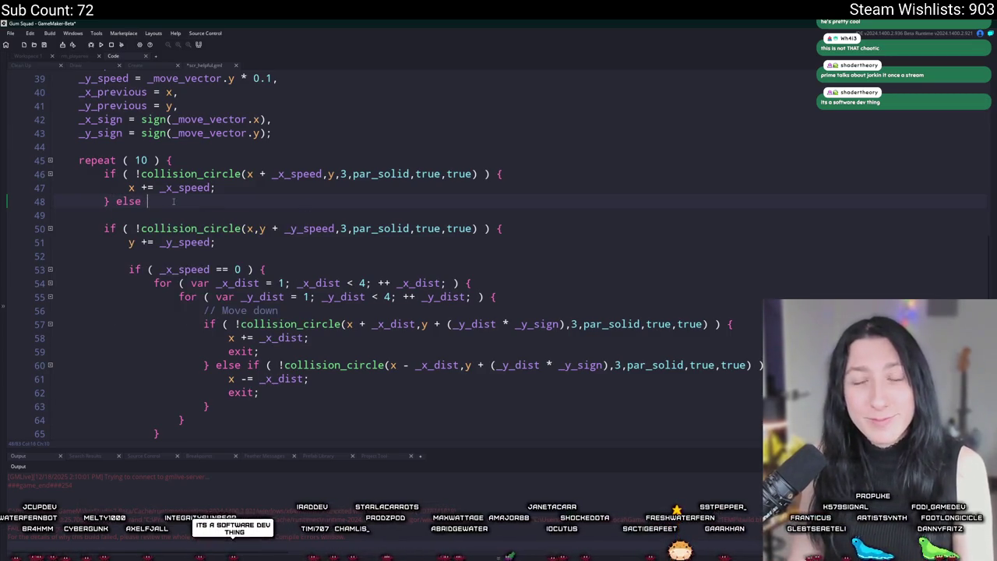
type("{")
key("Return")
key("ctrl+v")
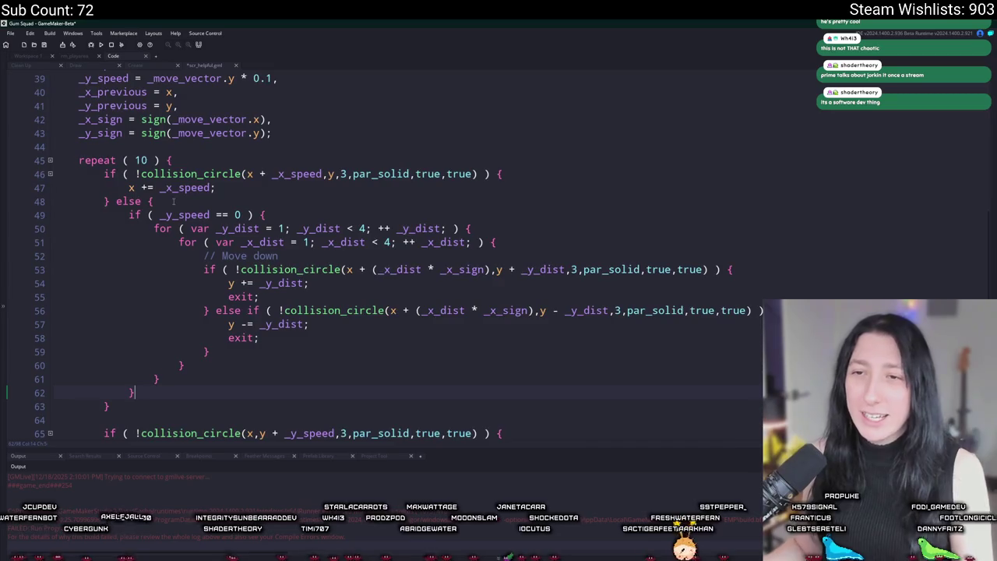
Move the _x_speed == 0 corner block into the vertical check's else branch and launch a test build.
scroll(173, 201, "down", 8)
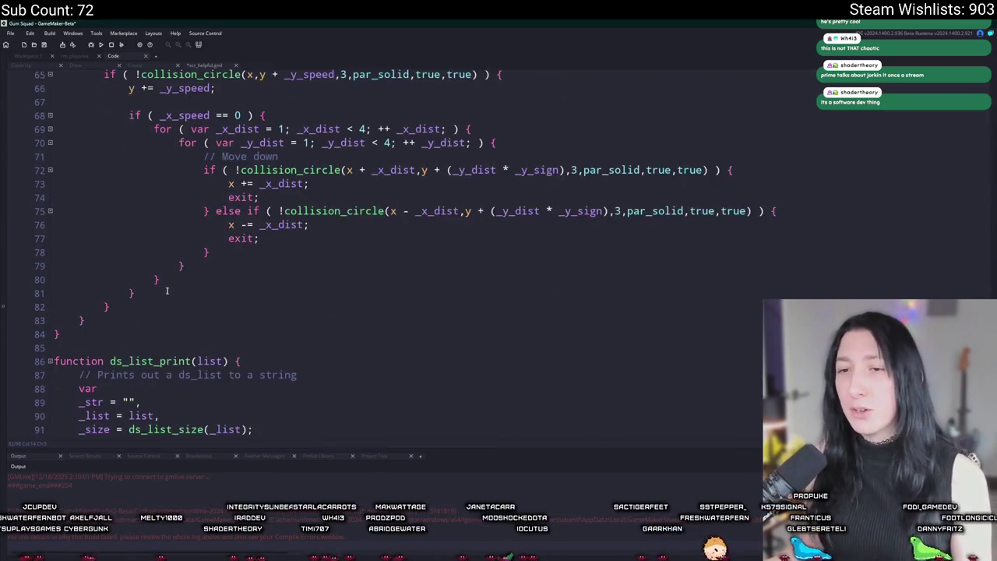
left_click(135, 293)
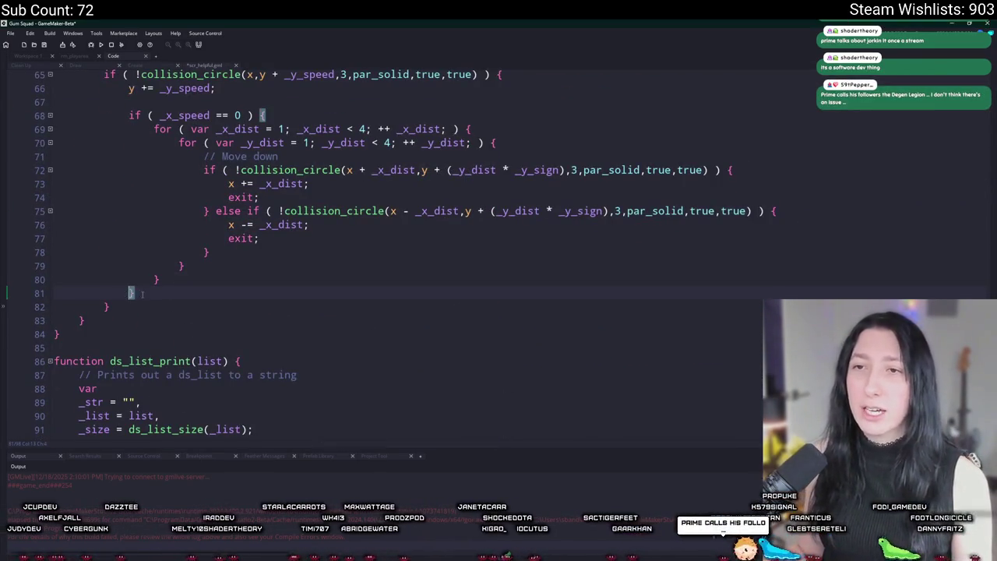
left_click_drag(131, 293, 127, 112)
scroll(173, 258, "up", 1)
left_click(155, 328)
mouse_move(155, 327)
left_mouse_down()
mouse_move(207, 216)
mouse_move(127, 162)
left_mouse_up()
key("ctrl+c")
key("BackSpace")
type("else {")
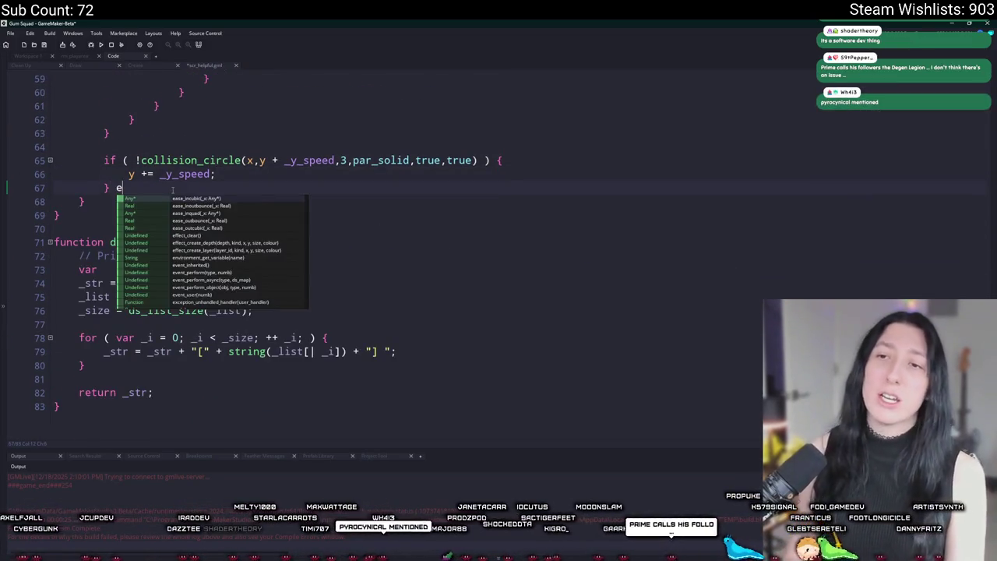
key("Return")
key("ctrl+v")
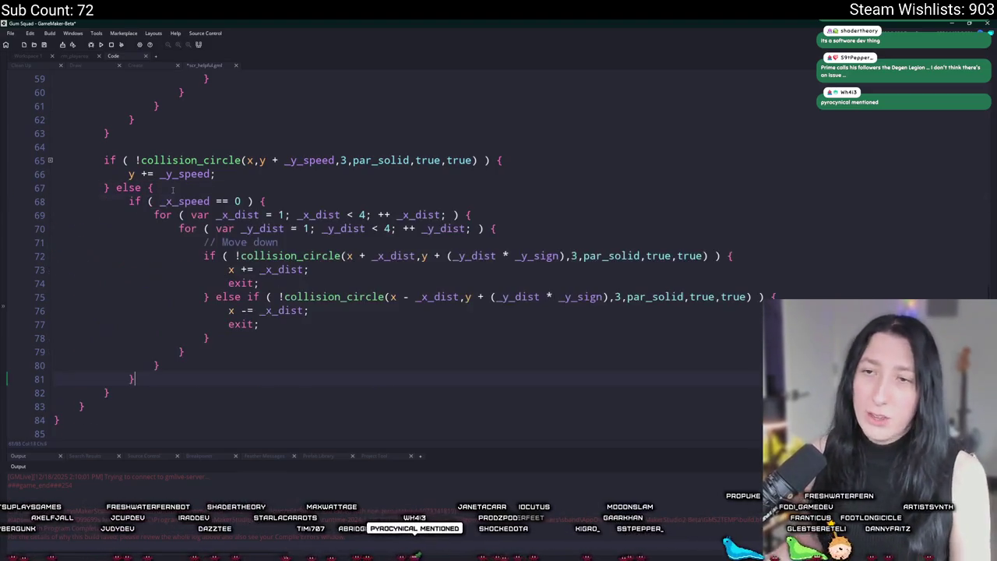
key("F5")
scroll(287, 312, "up", 1)
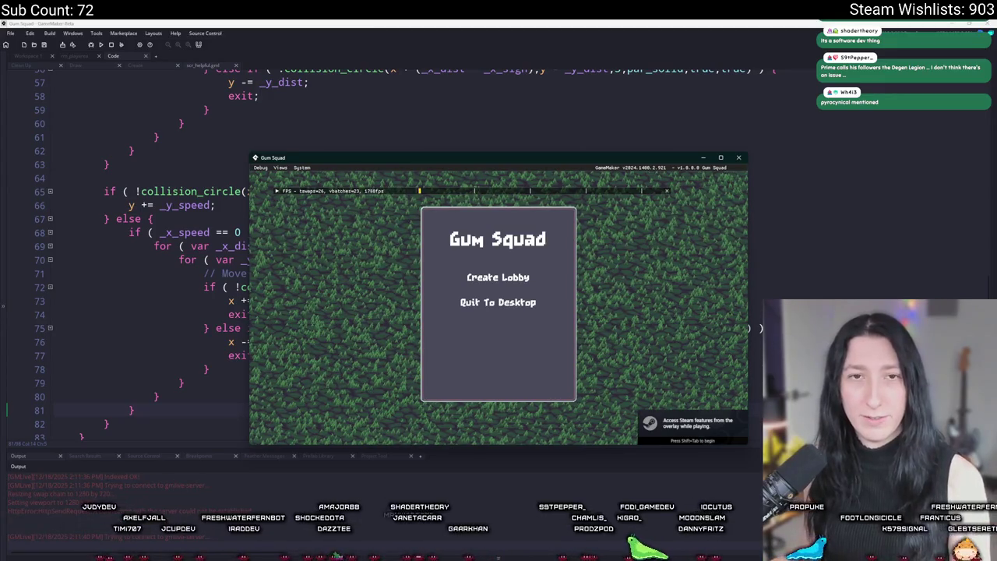
Create a lobby, walk the player with WASD around the rocks and onto the log, then exit the game.
left_click(498, 278)
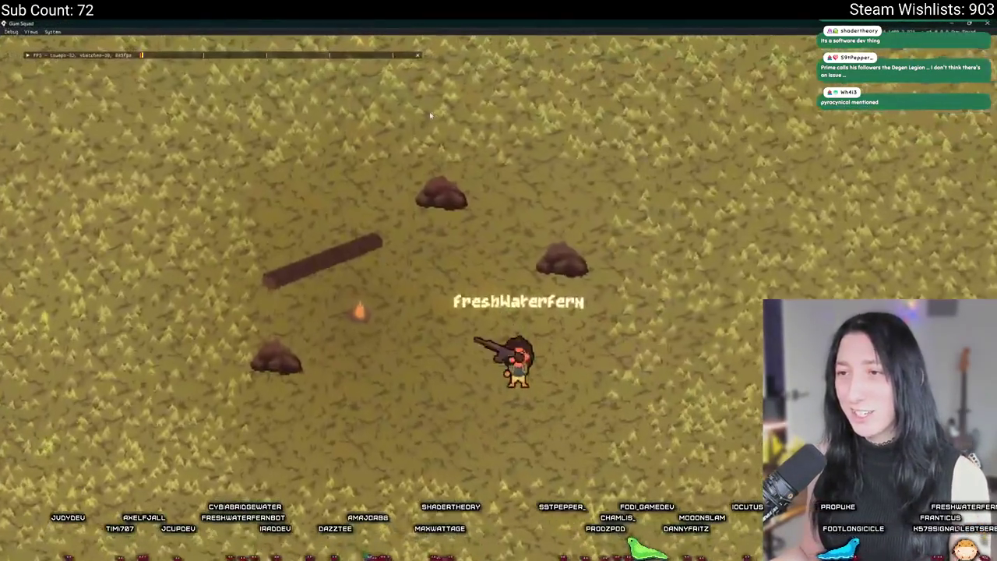
key("w")
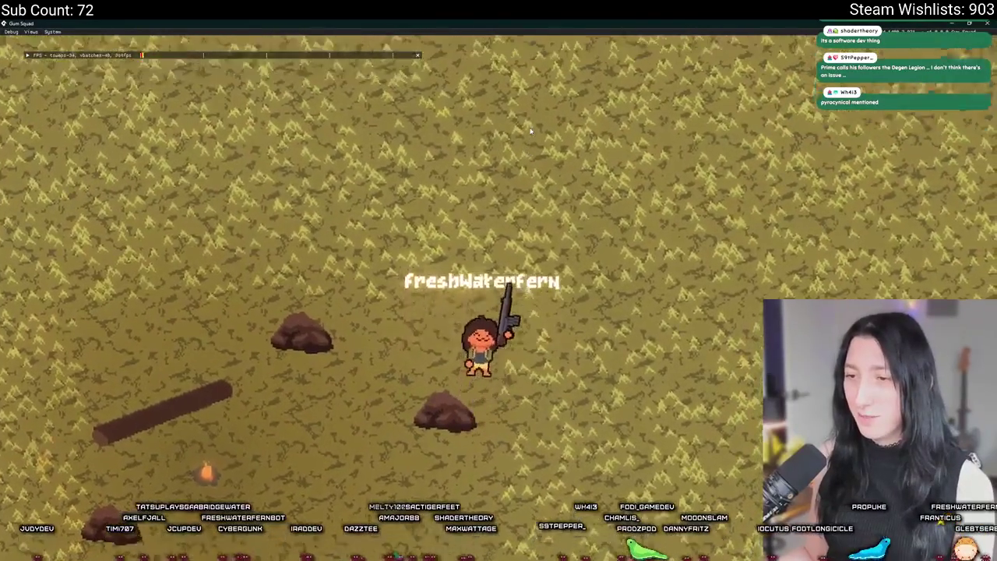
key("s")
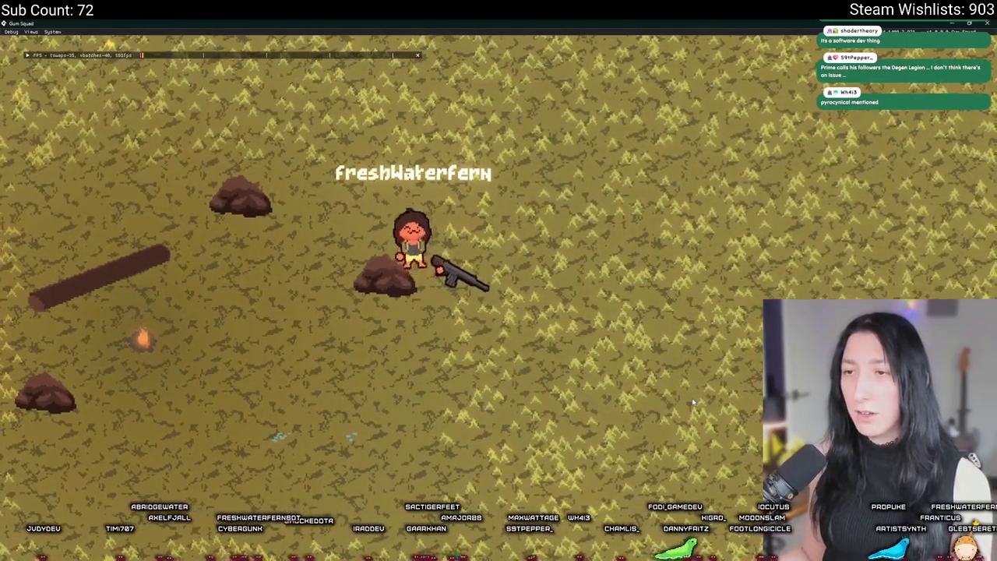
key("a")
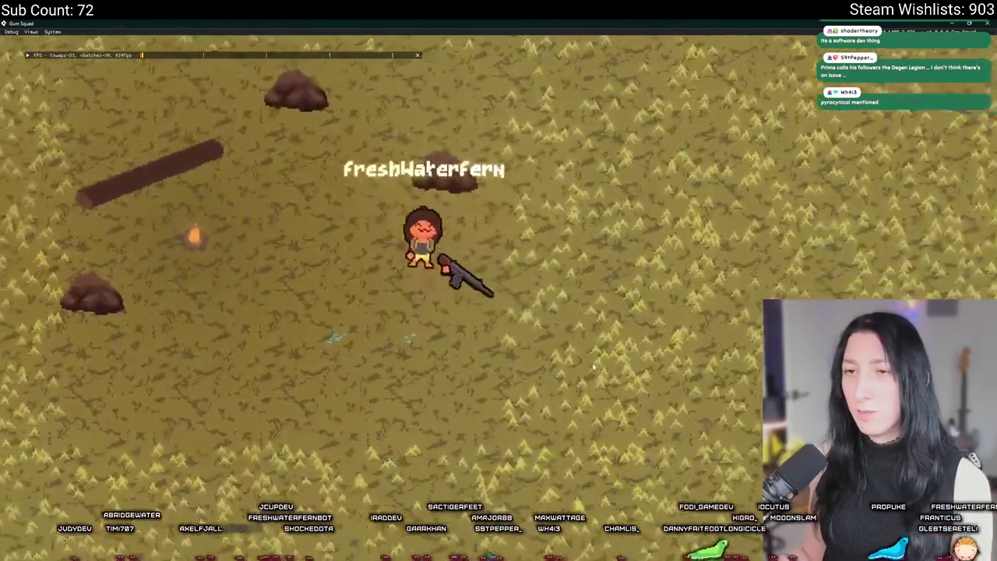
key("a")
key("w")
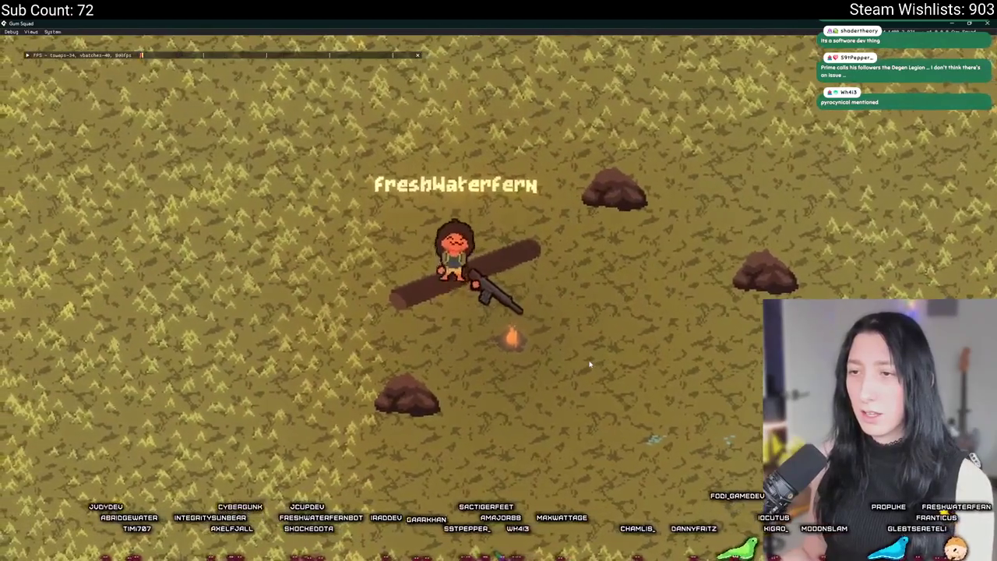
key("w")
key("d")
key("Escape")
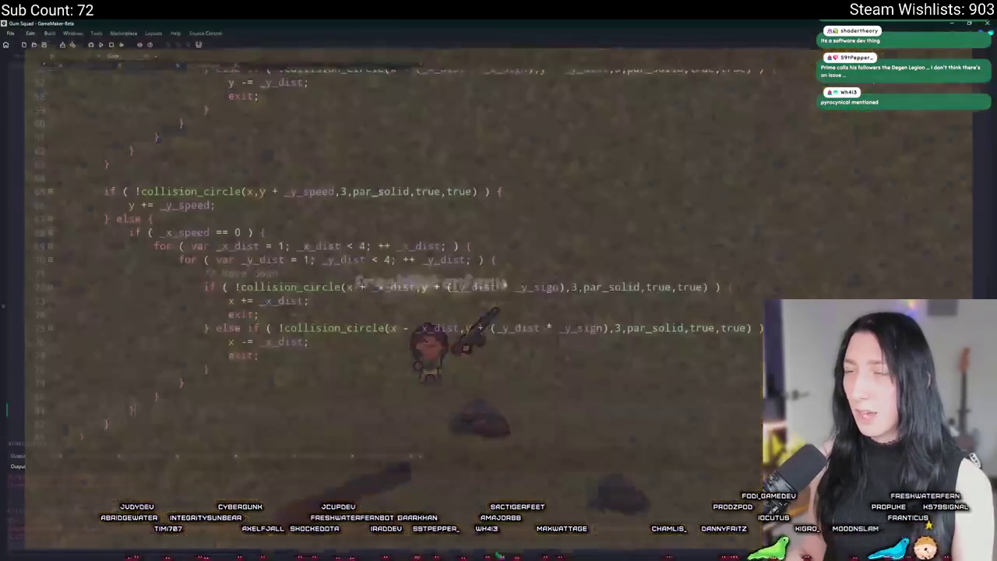
Make the _y_dist loop on line 50 start at 2, run below 8, and step by += 2.
scroll(375, 86, "up", 5)
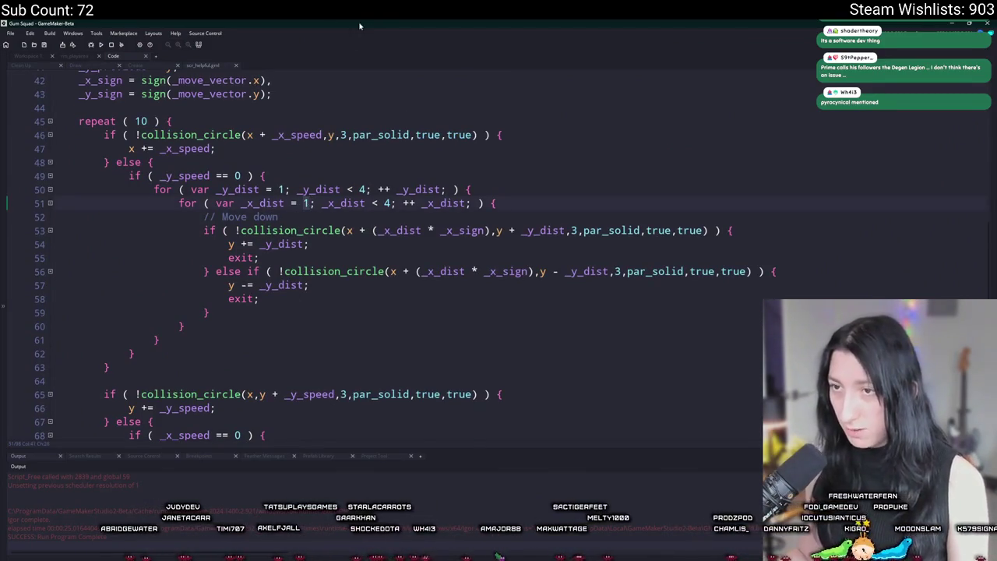
left_click(281, 189)
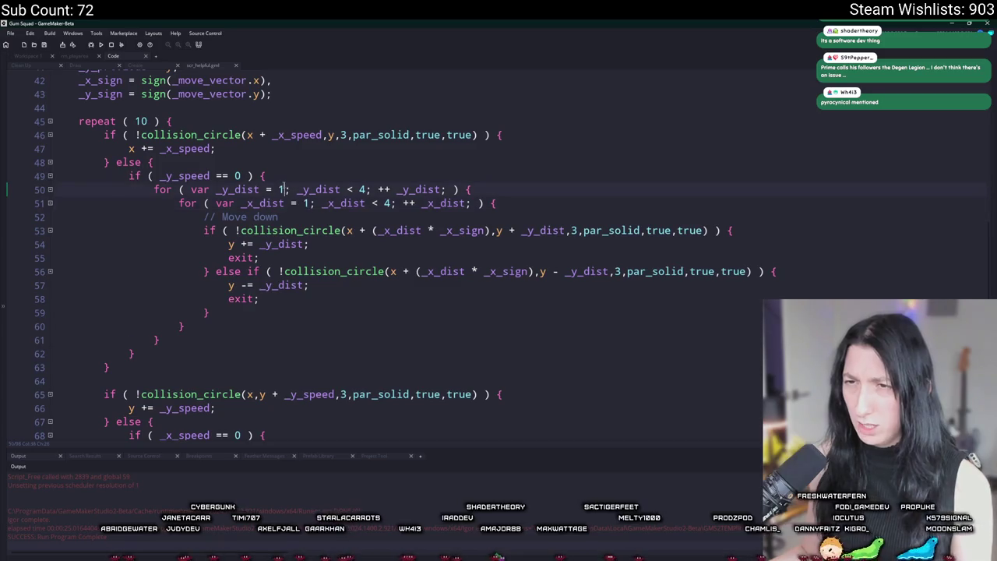
key("BackSpace")
type("2")
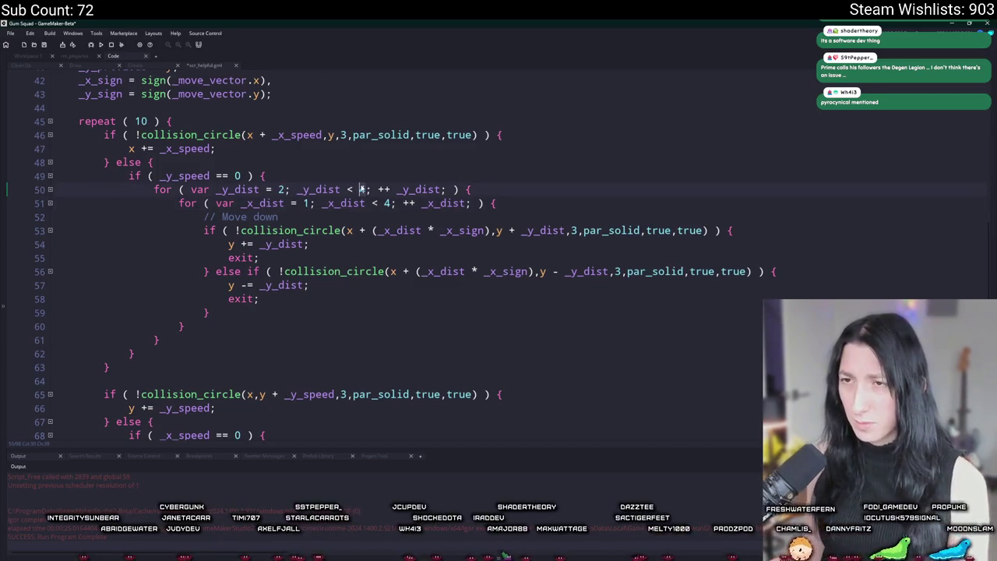
key("BackSpace")
type("8")
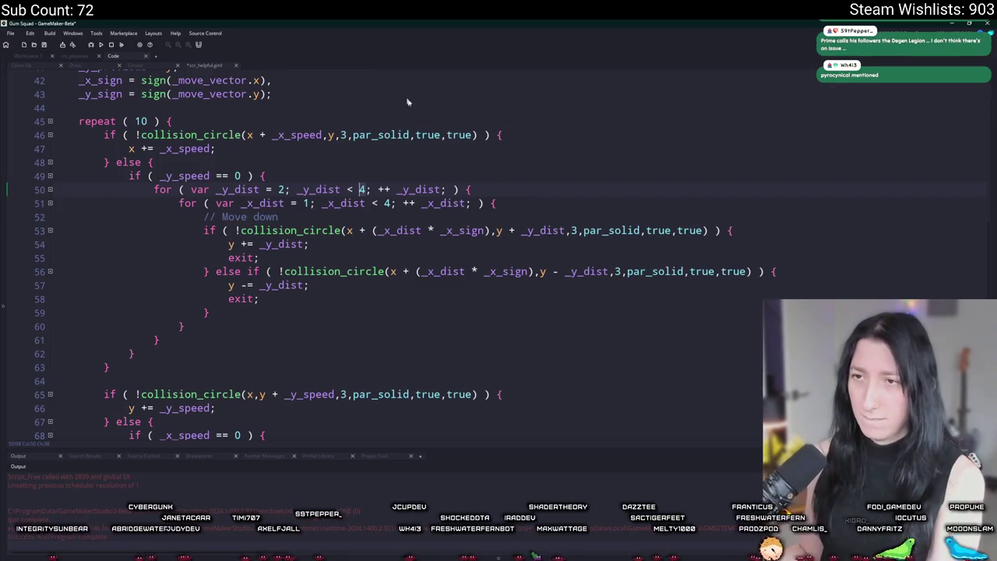
left_click(442, 189)
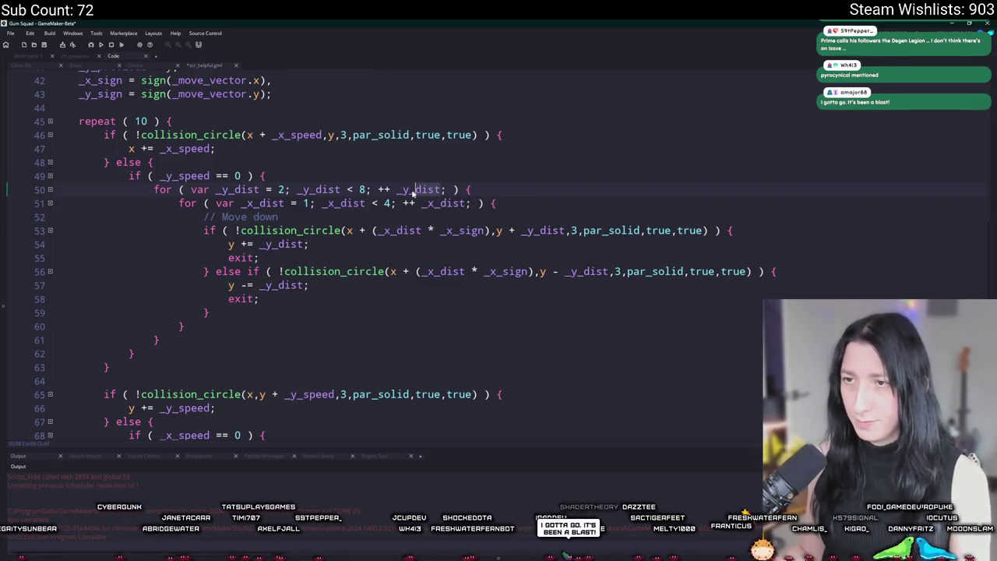
left_click_drag(378, 190, 397, 190)
key("Delete")
key("ctrl+Right")
type("+= 2")
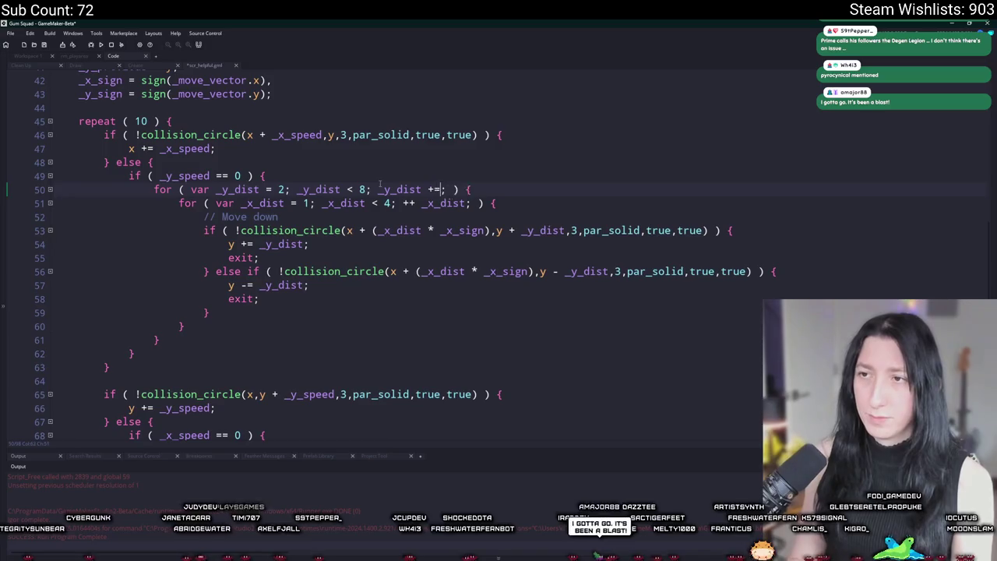
Make the _x_dist loop on line 69 start at 2, run below 8, and step by += 8.
scroll(336, 229, "down", 3)
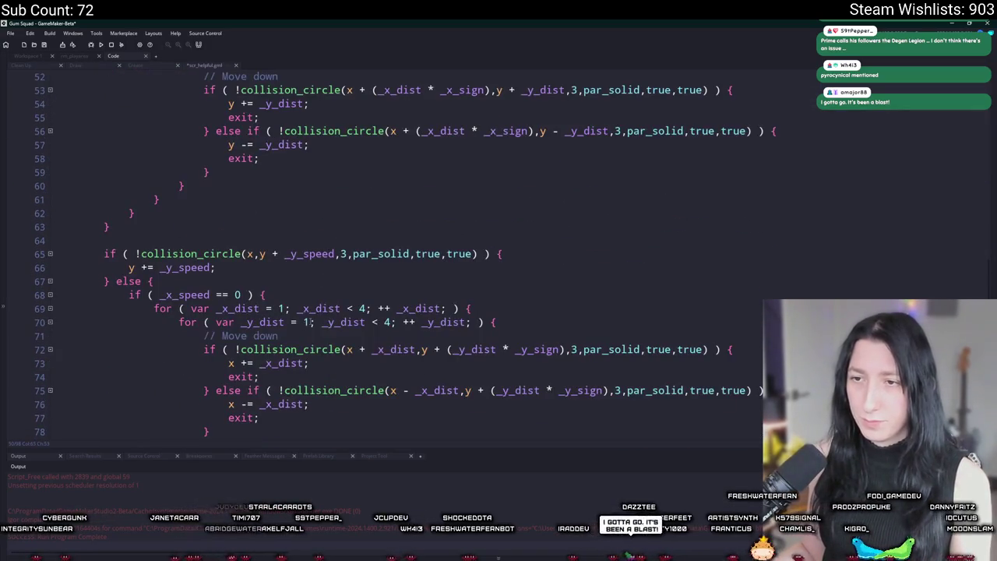
scroll(297, 336, "up", 2)
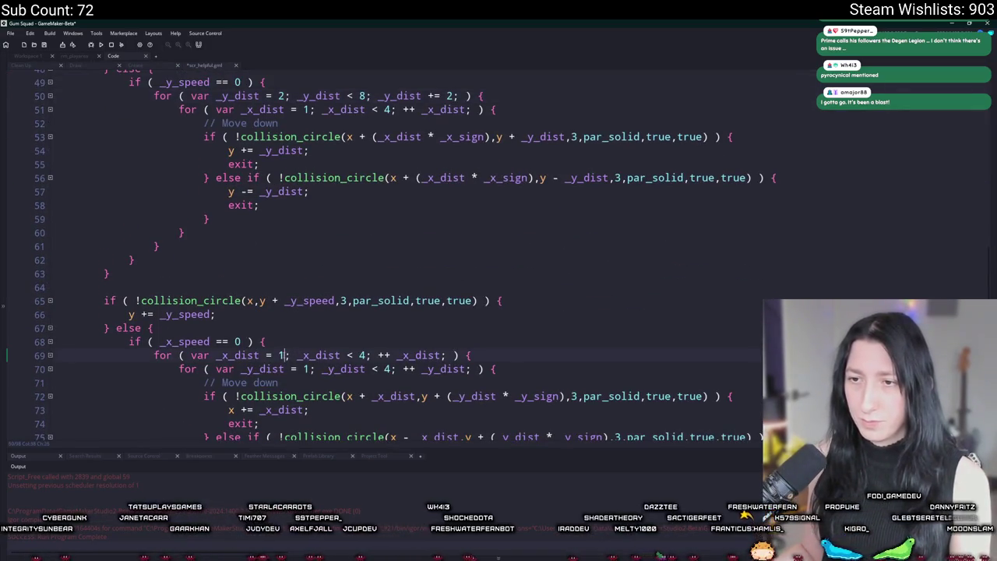
type("2")
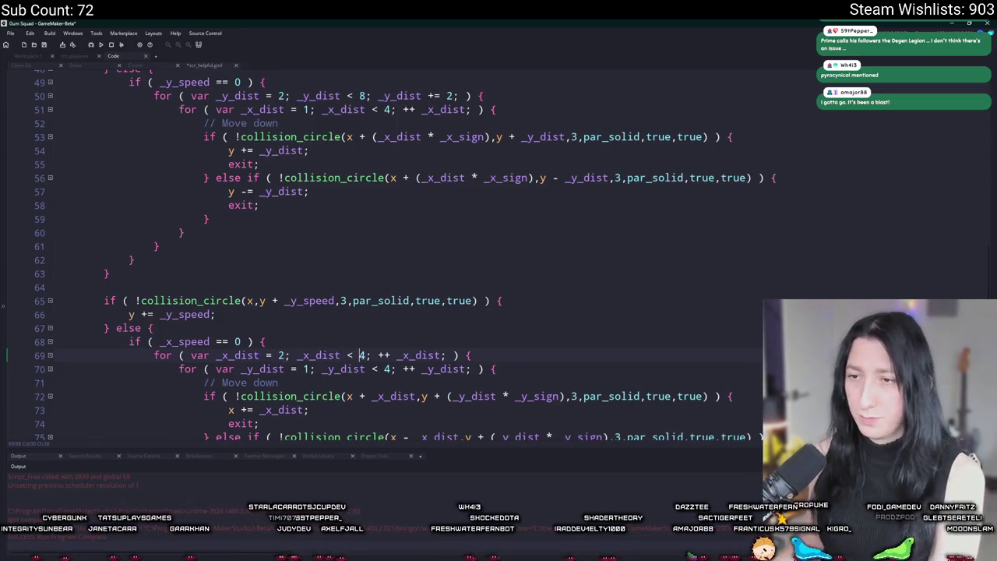
key("Delete")
type("8")
left_click(446, 355)
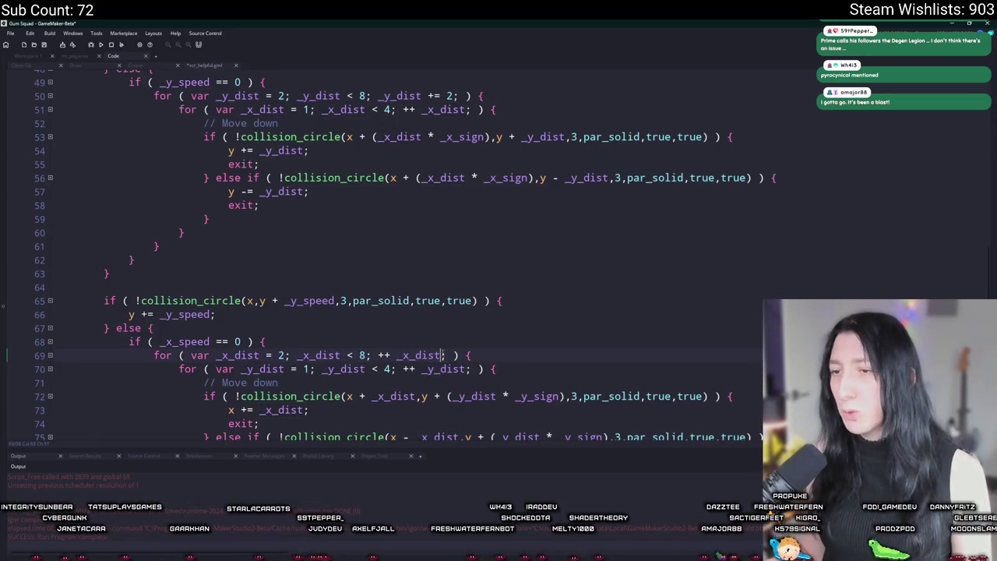
key("ctrl+Left")
key("BackSpace")
key("BackSpace")
key("BackSpace")
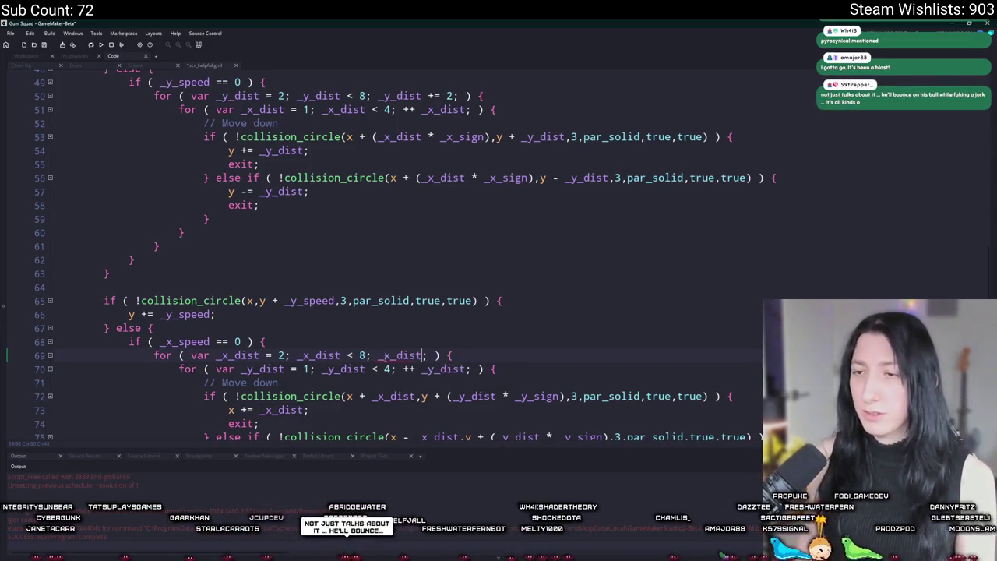
type("+= 8")
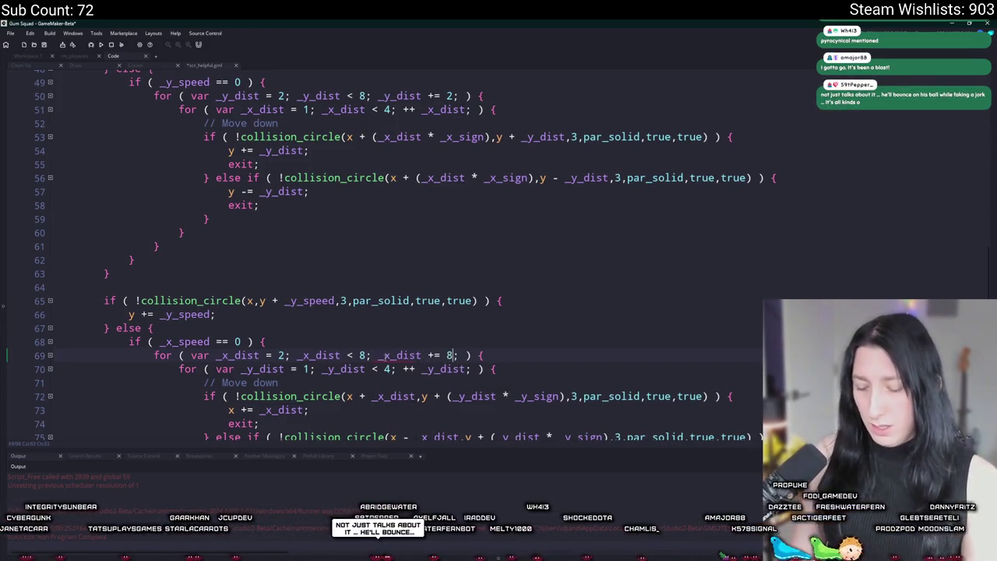
scroll(384, 357, "down", 2)
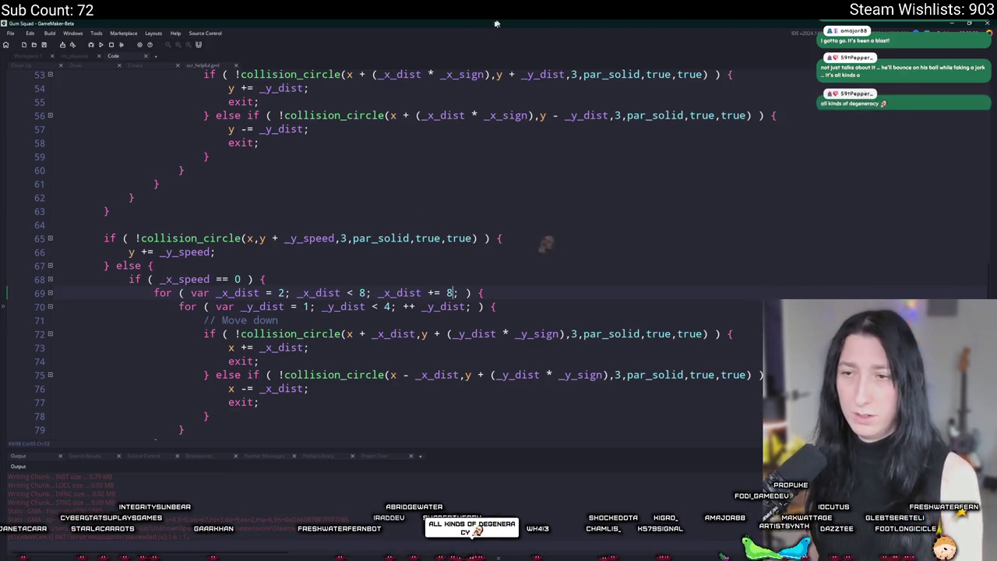
mouse_move(508, 161)
left_mouse_down()
mouse_move(638, 96)
mouse_move(638, 478)
mouse_move(635, 2)
left_mouse_up()
Create a lobby to try the 8-step x loop in the game world.
left_click(476, 241)
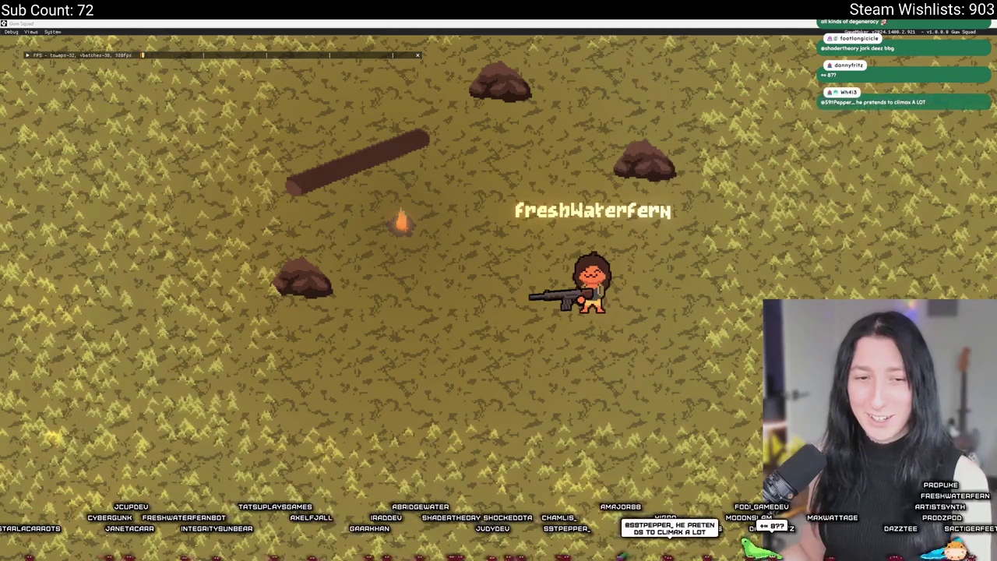
left_click_drag(635, 24, 635, 511)
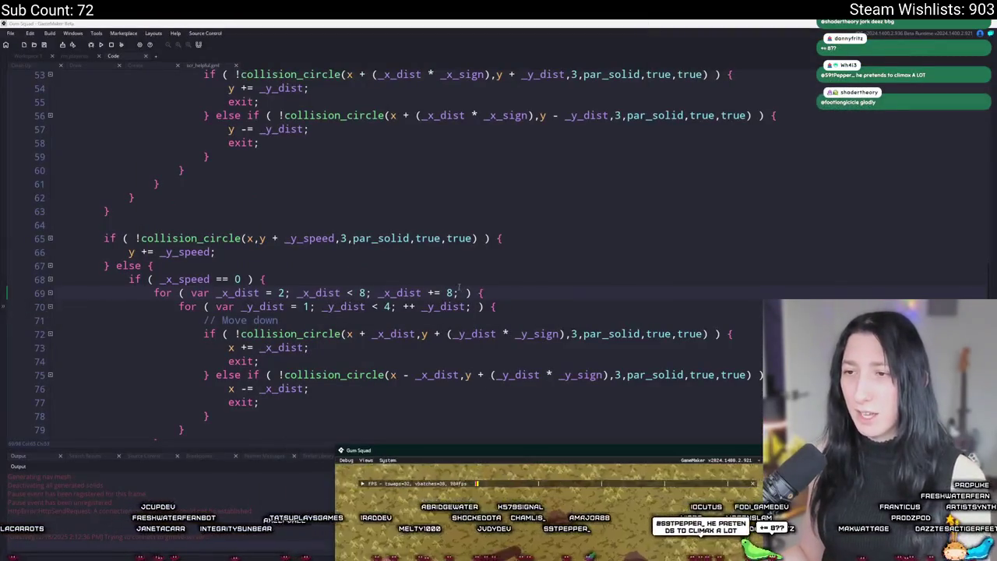
left_click(450, 293)
Change the _x_dist loop step from 8 to 2 and rebuild, confirming the running game be stopped.
scroll(438, 306, "up", 2)
scroll(438, 306, "up", 3)
key("BackSpace")
type("2")
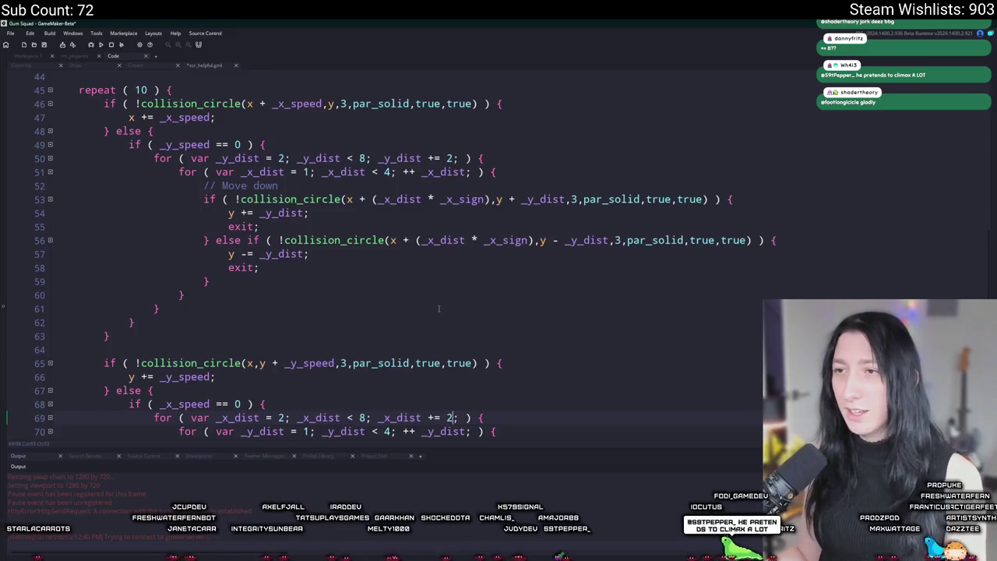
scroll(438, 306, "down", 3)
key("F5")
left_click(515, 308)
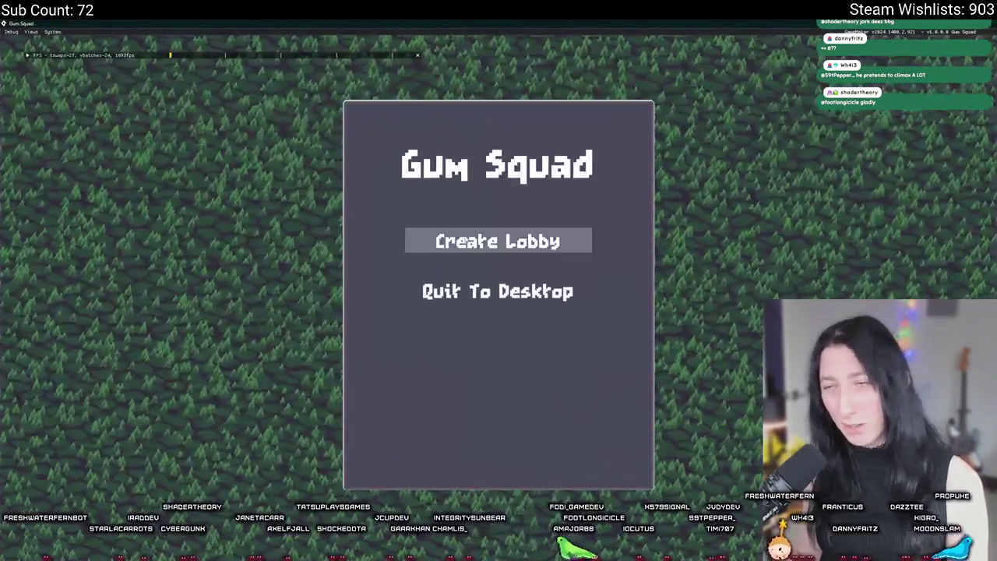
Create a lobby and walk the character with WASD into the rock and log corners, then exit the game.
left_click(461, 238)
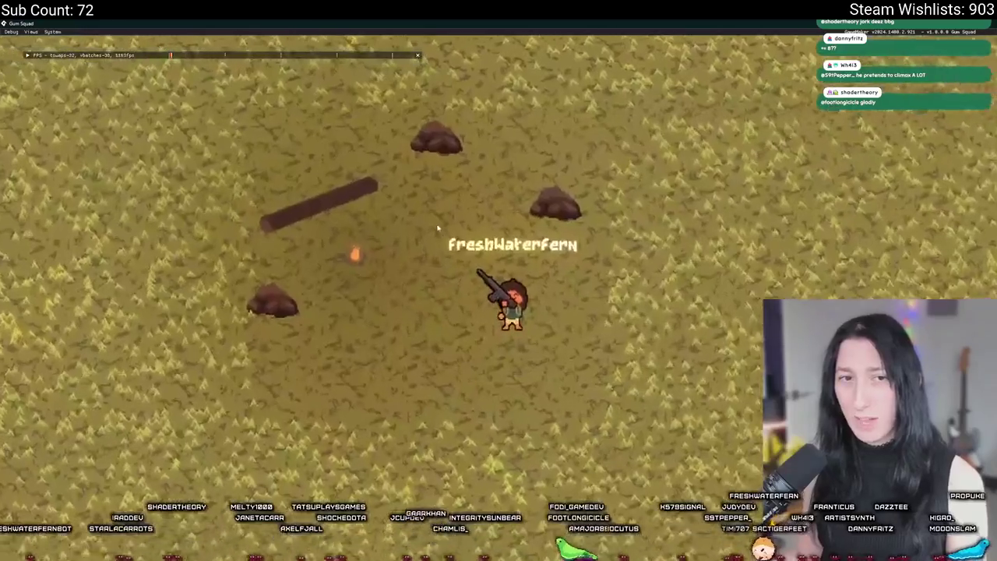
key("w")
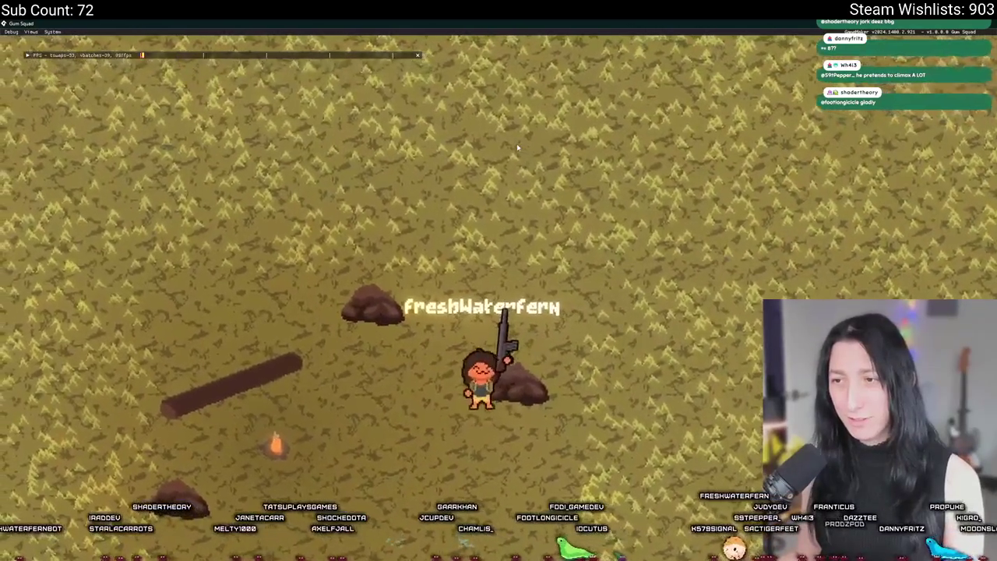
key("w")
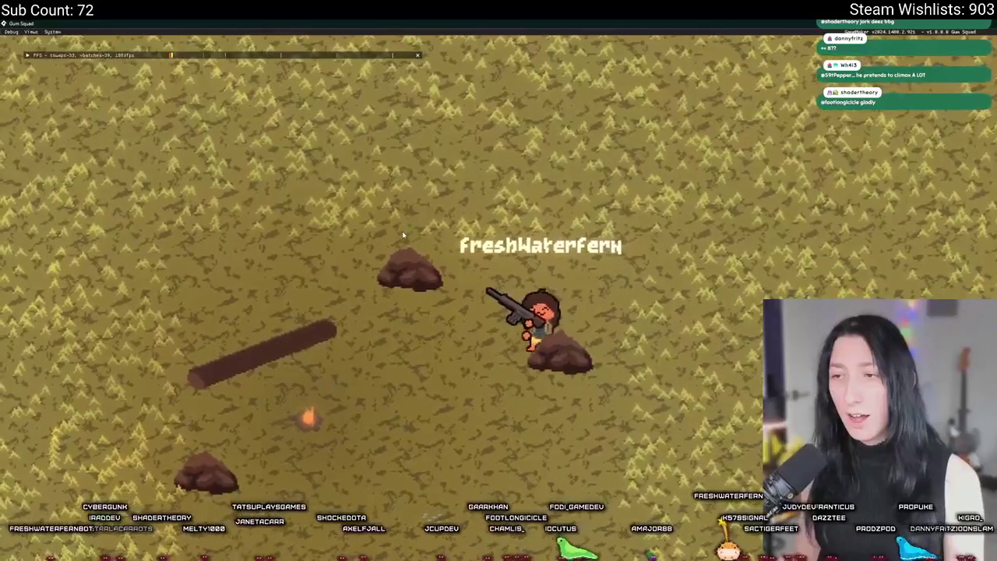
key("s")
key("a")
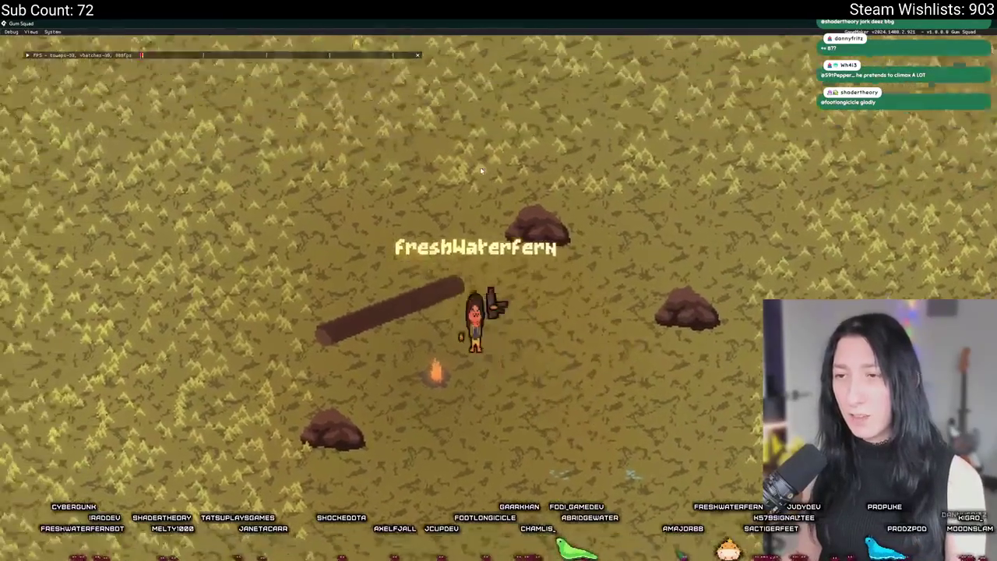
key("w")
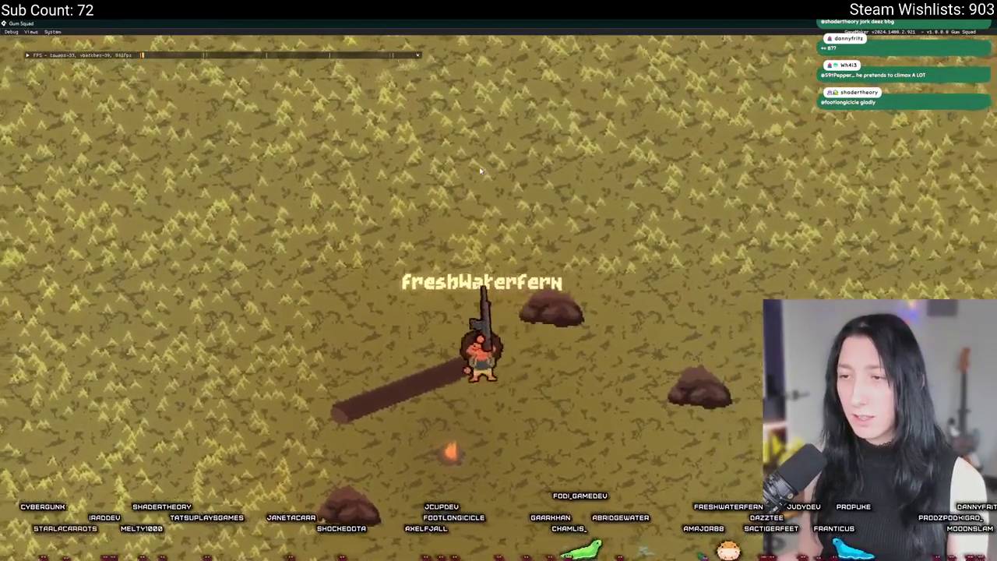
key("a")
key("d")
key("w")
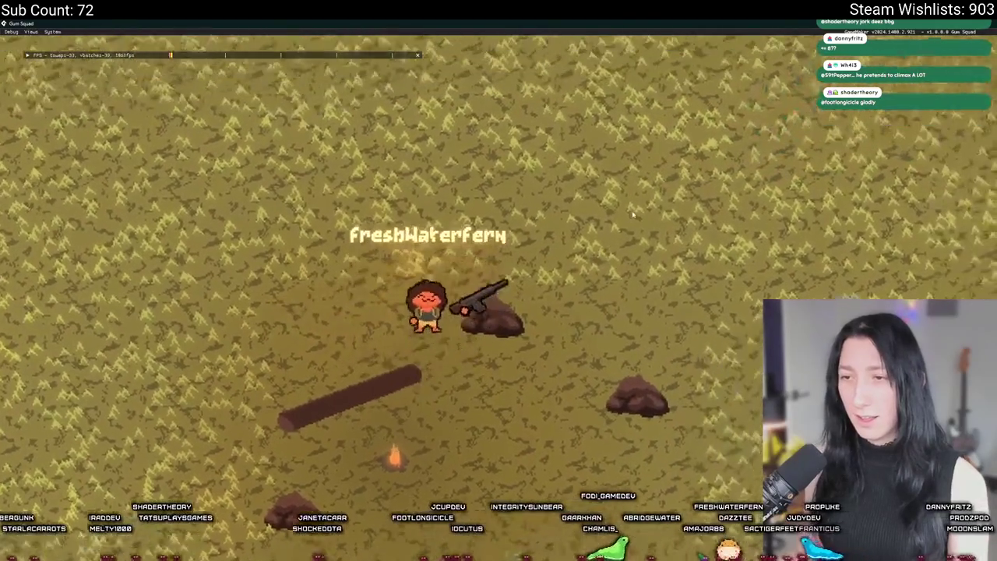
key("s")
key("a")
key("d")
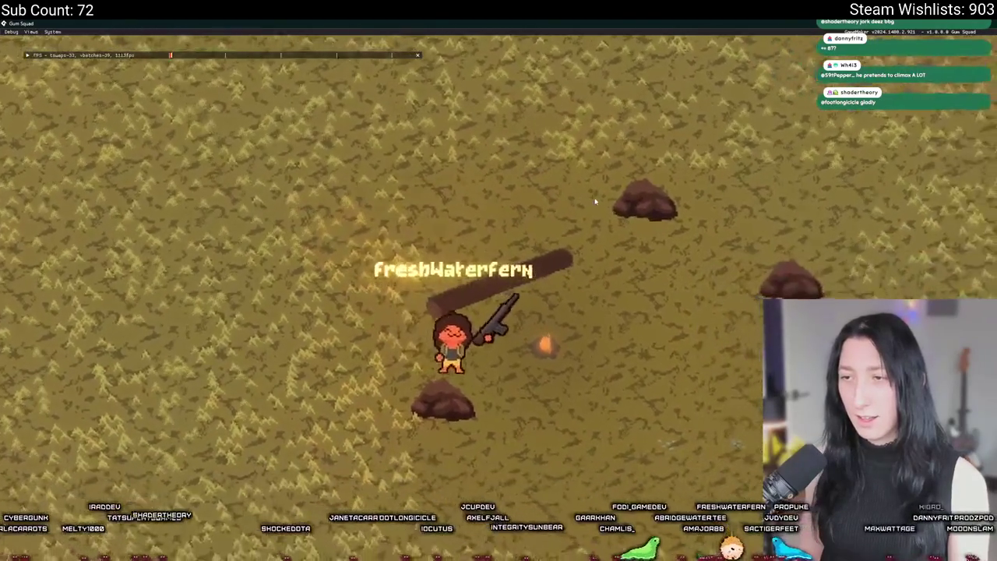
key("w")
key("d")
key("s")
key("a")
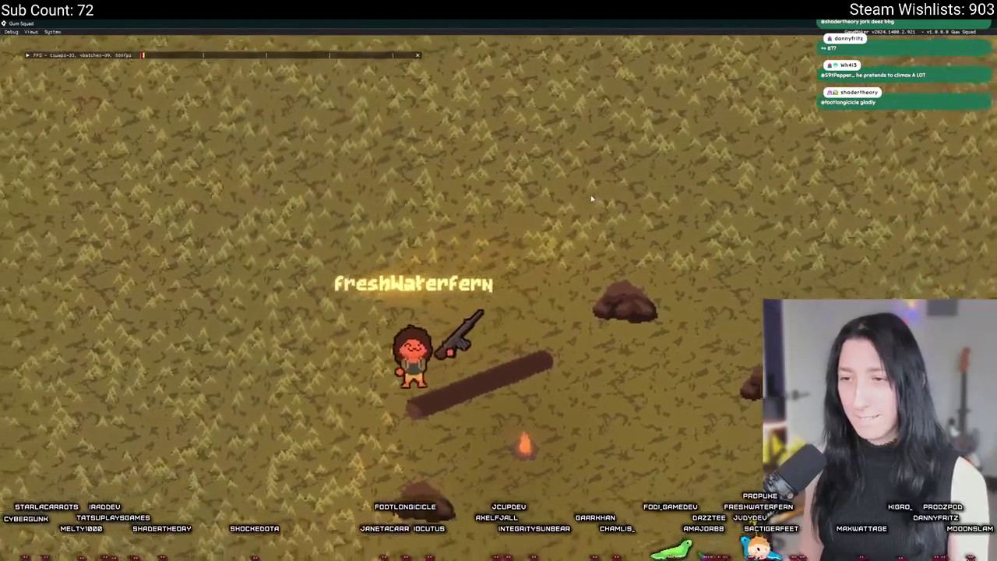
key("s")
key("a")
key("d")
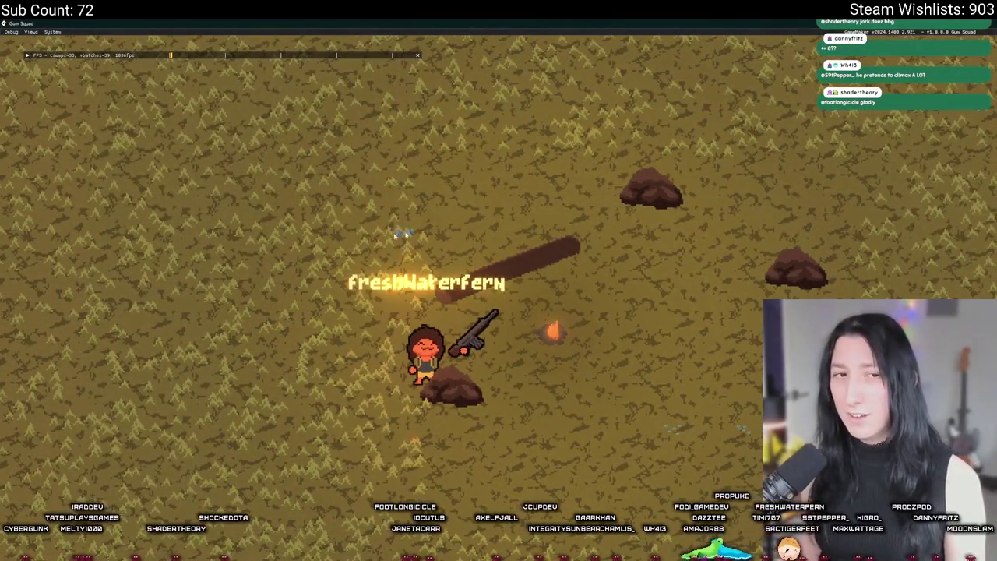
key("Escape")
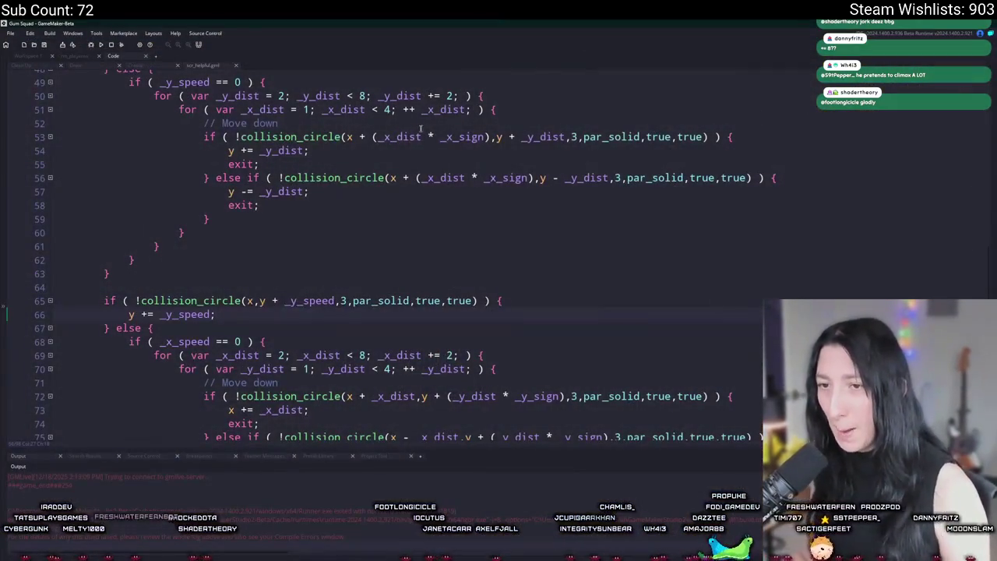
Change the x loop limit on line 69 and the y loop limit on line 50 from 8 to 10.
scroll(374, 271, "down", 2)
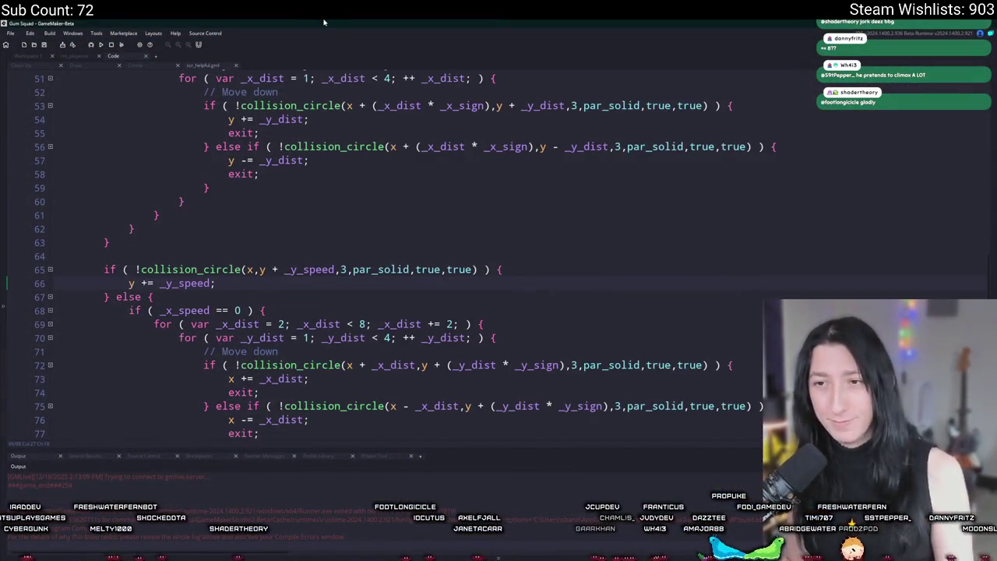
scroll(273, 193, "down", 1)
left_click(366, 277)
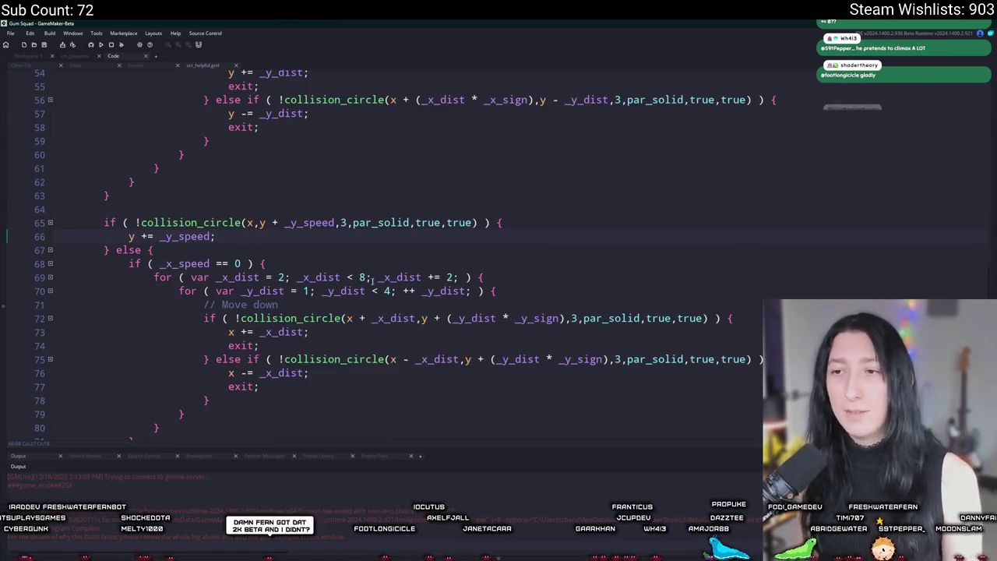
type("10")
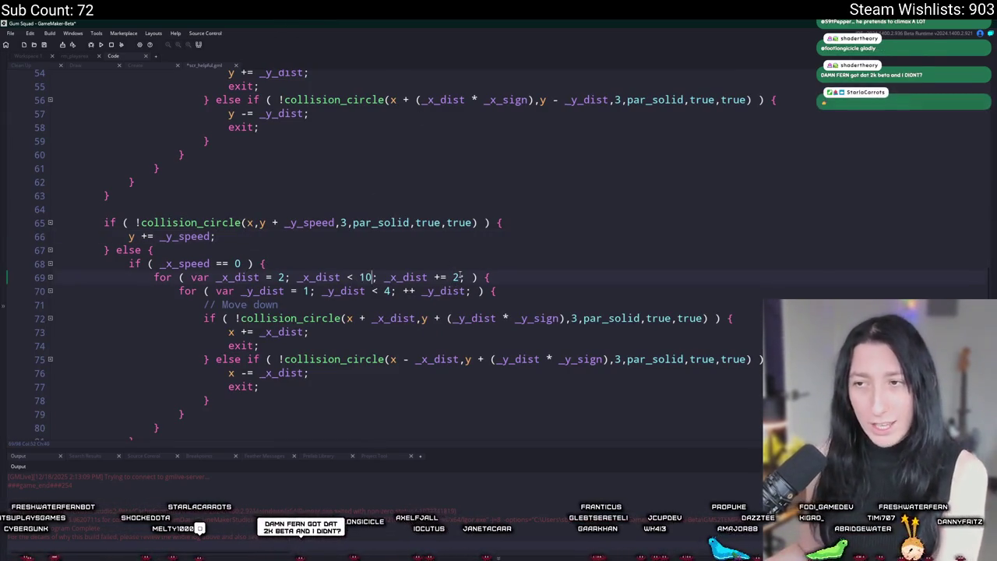
scroll(439, 271, "up", 3)
scroll(439, 271, "up", 2)
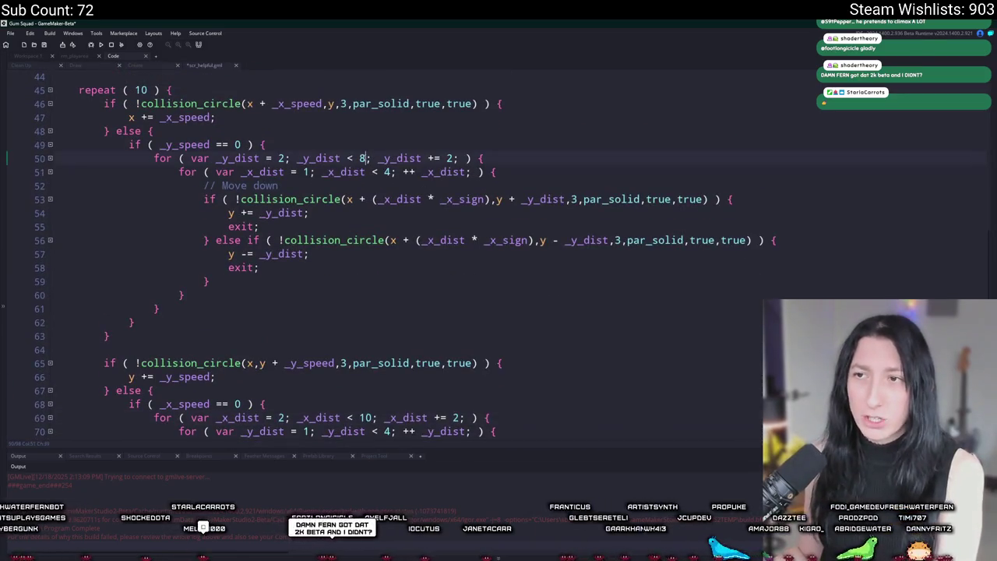
type("10")
scroll(373, 177, "down", 2)
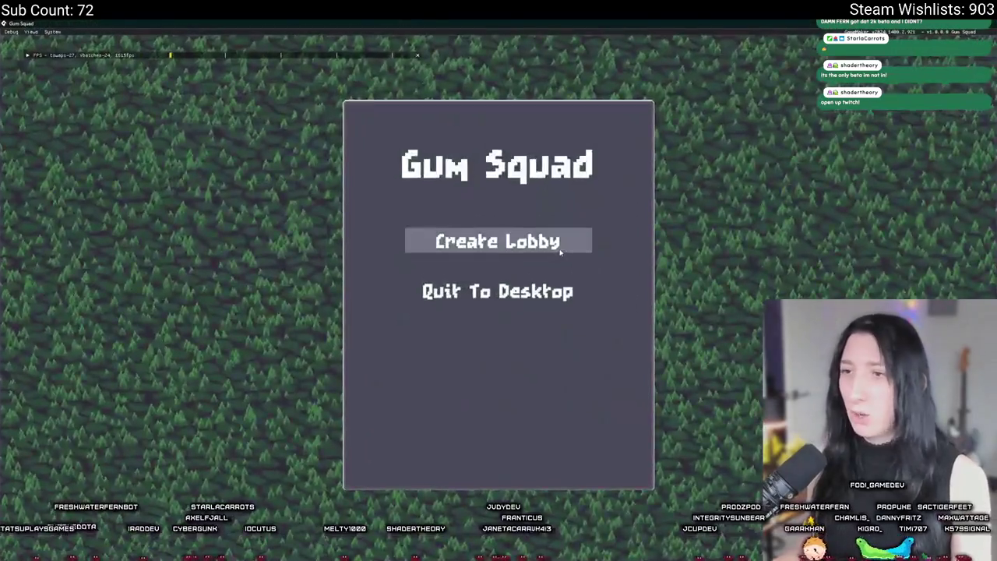
Create a lobby in the running game, then again in the build with the 0.3 speed tolerance.
left_click(560, 251)
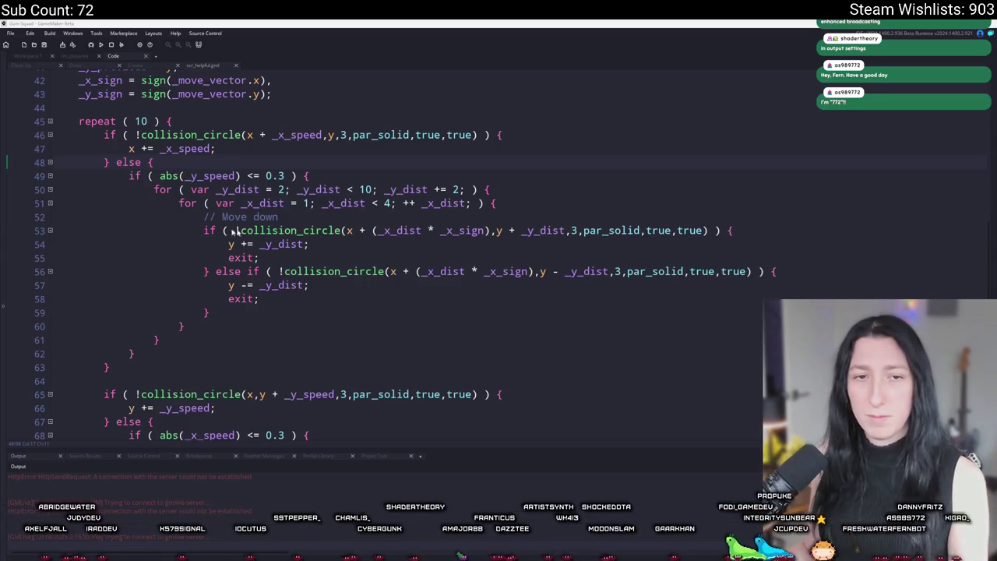
left_click(530, 241)
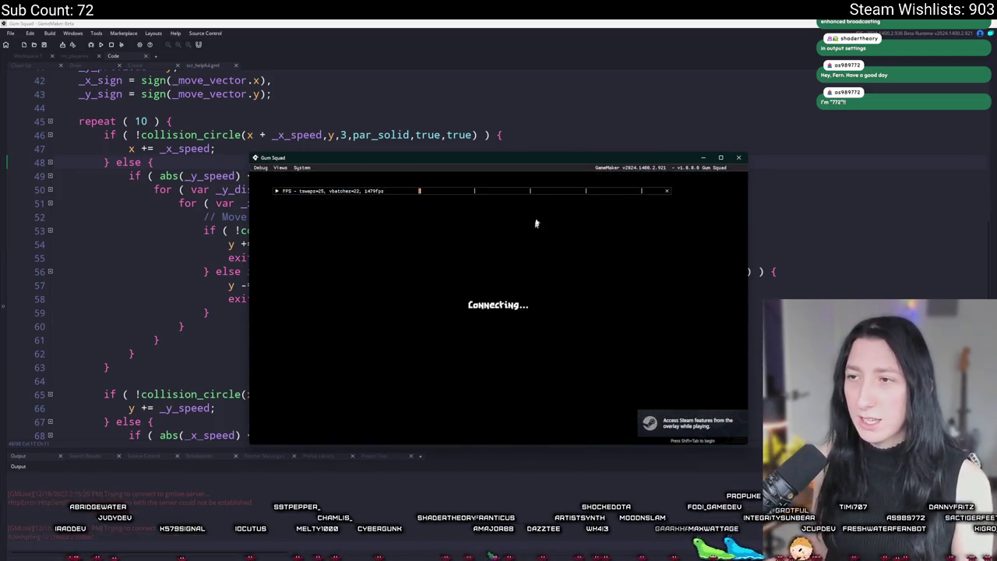
Maximize the Gum Squad game window and walk the character around the field with WASD.
left_click_drag(551, 156, 483, 22)
double_click(483, 22)
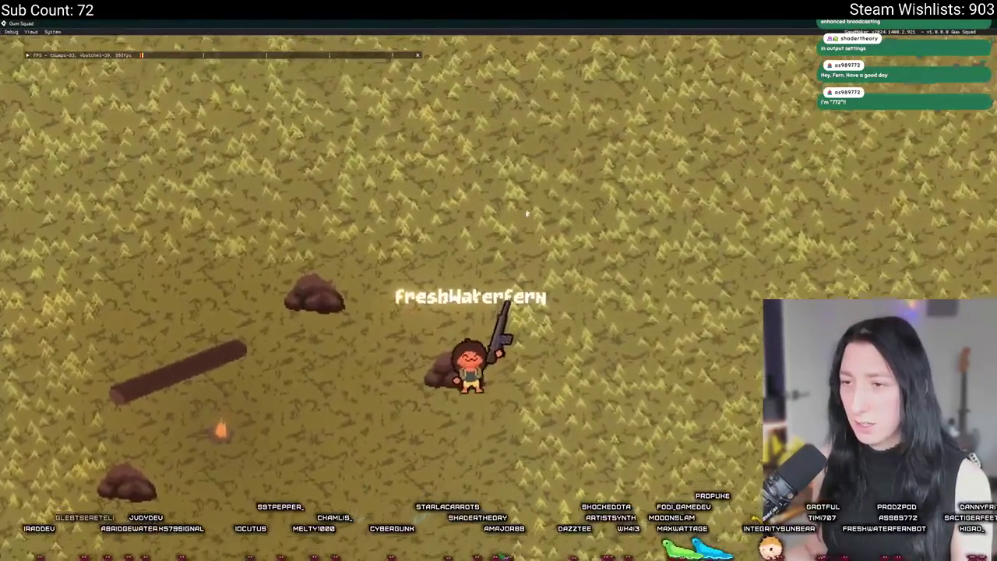
key("a")
key("a")
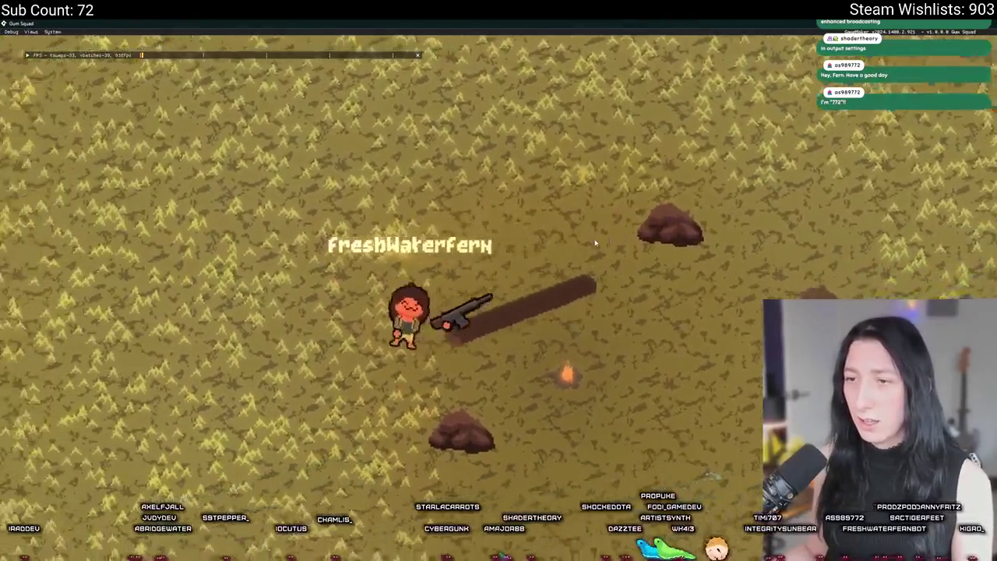
key("s")
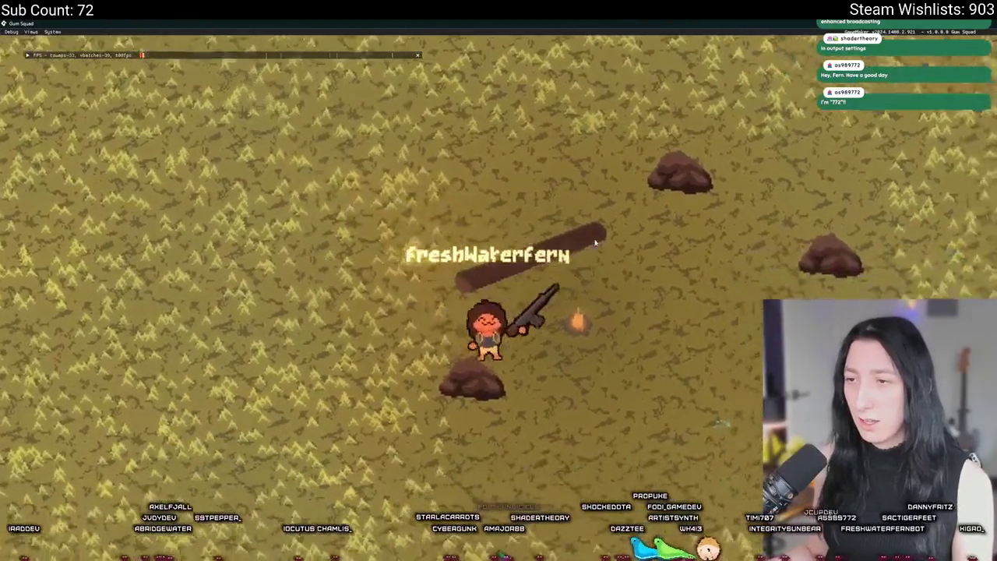
key("w")
key("a")
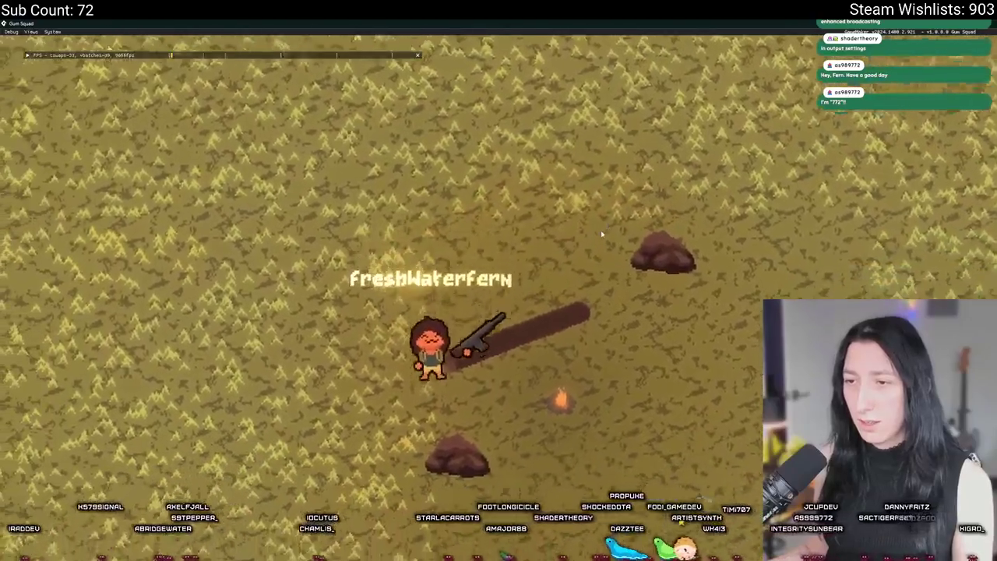
key("s")
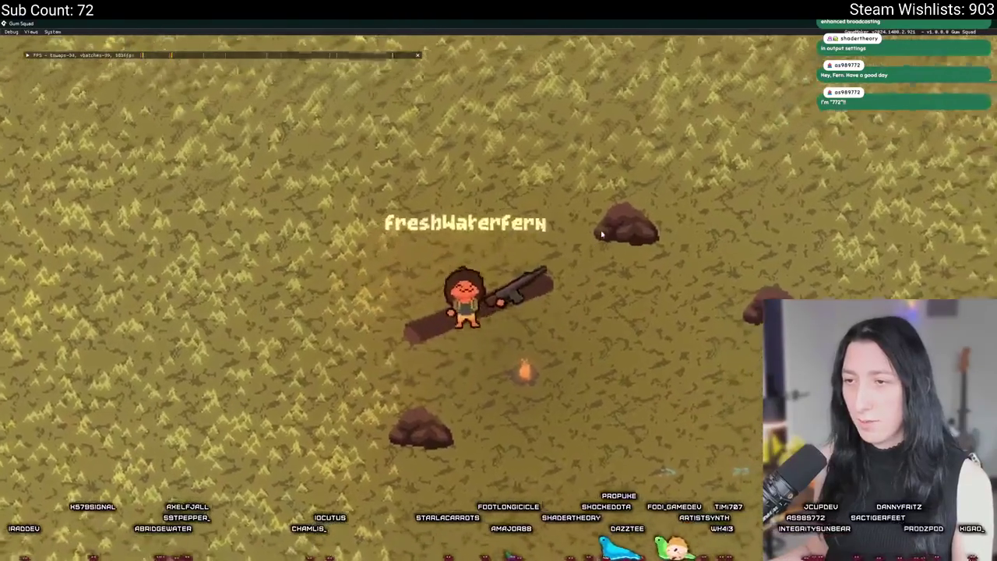
key("d")
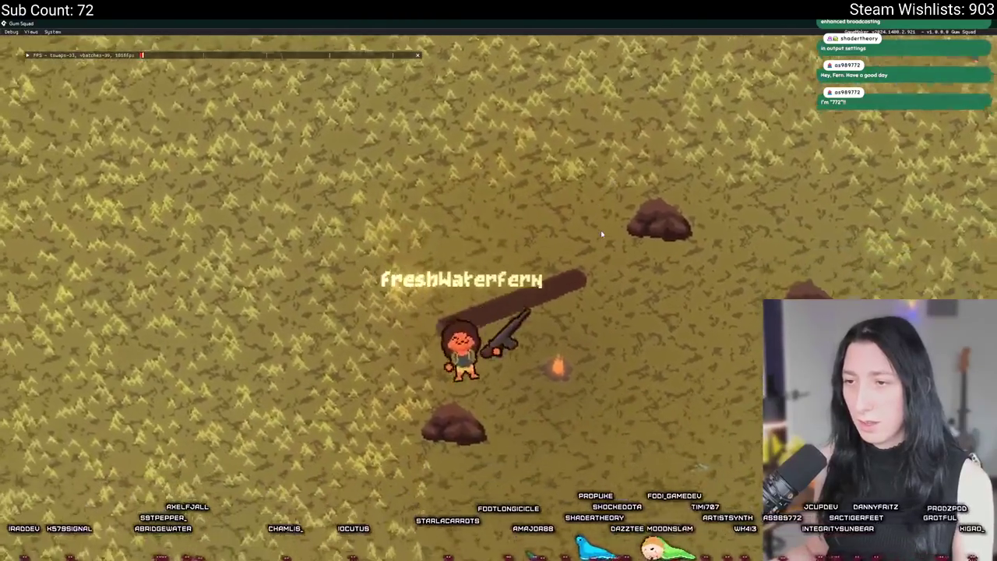
key("d")
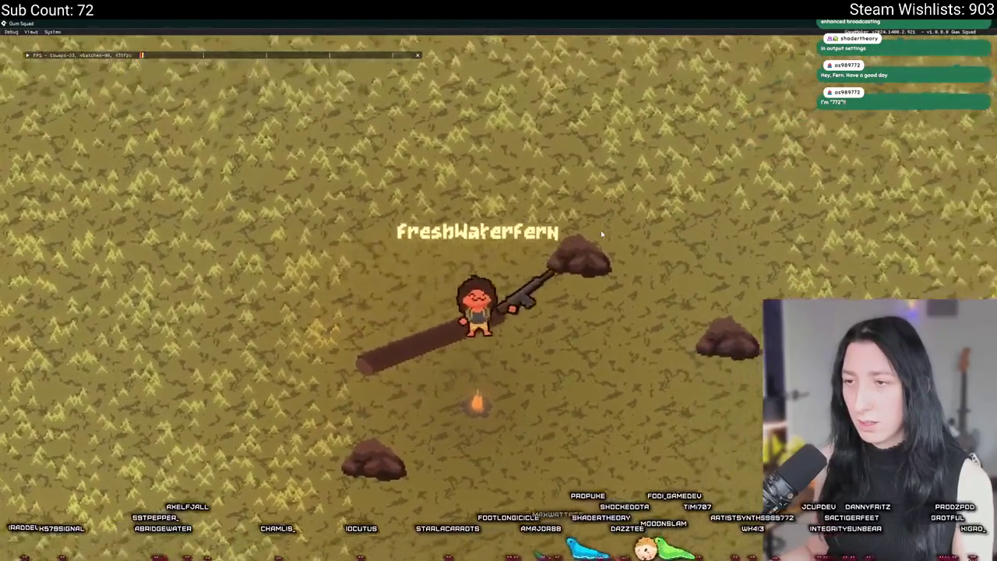
key("w")
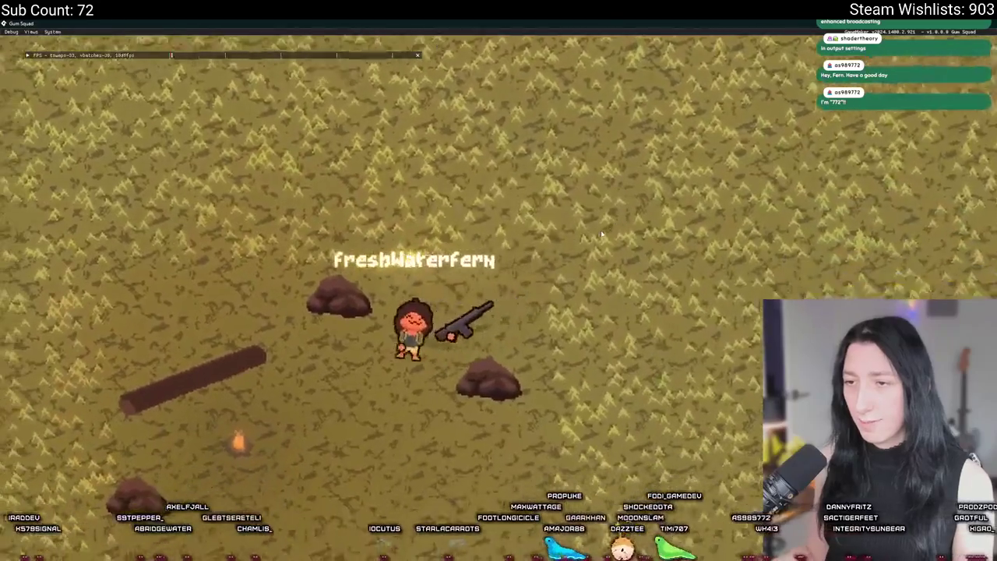
key("a")
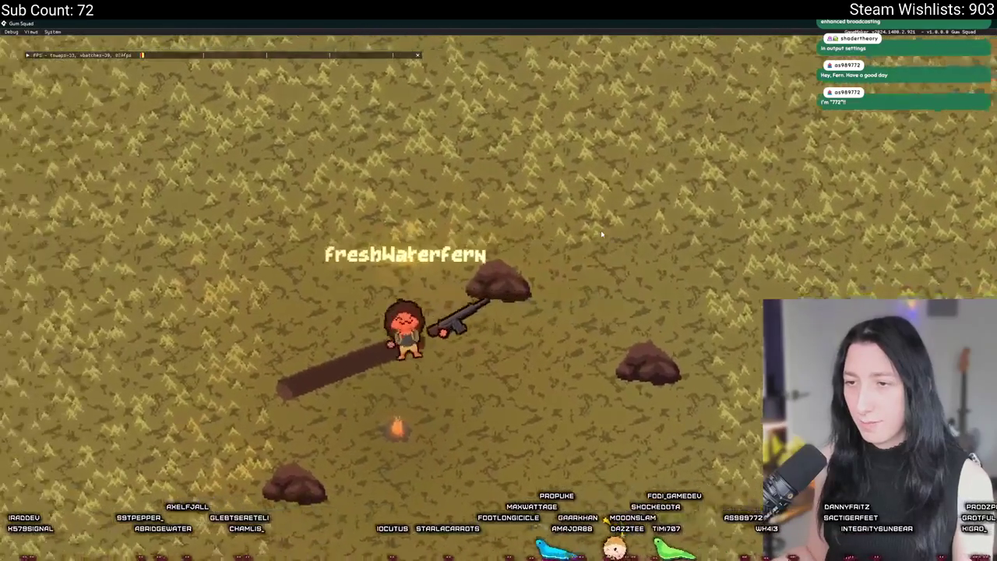
key("s")
key("w")
key("d")
key("d")
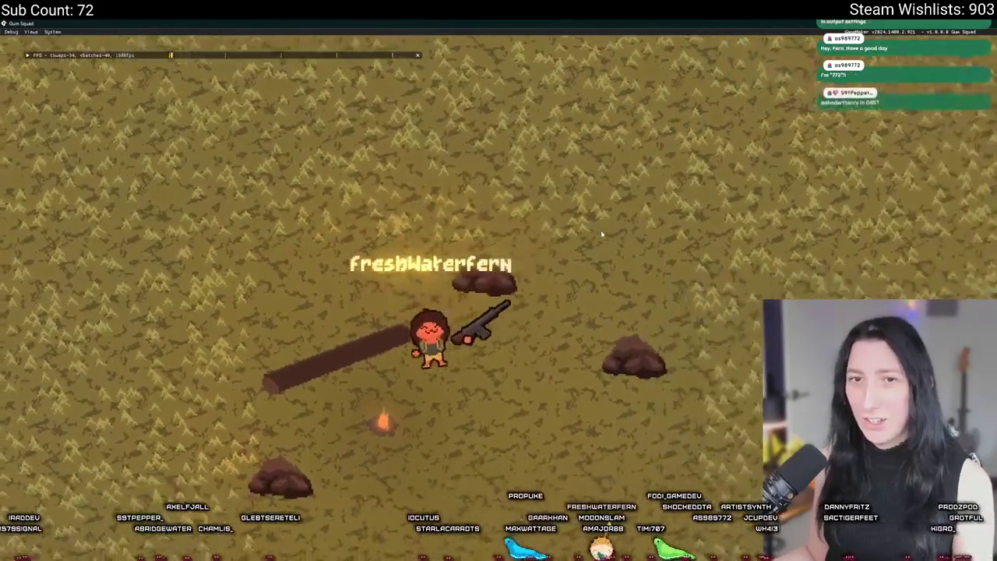
key("s")
key("w")
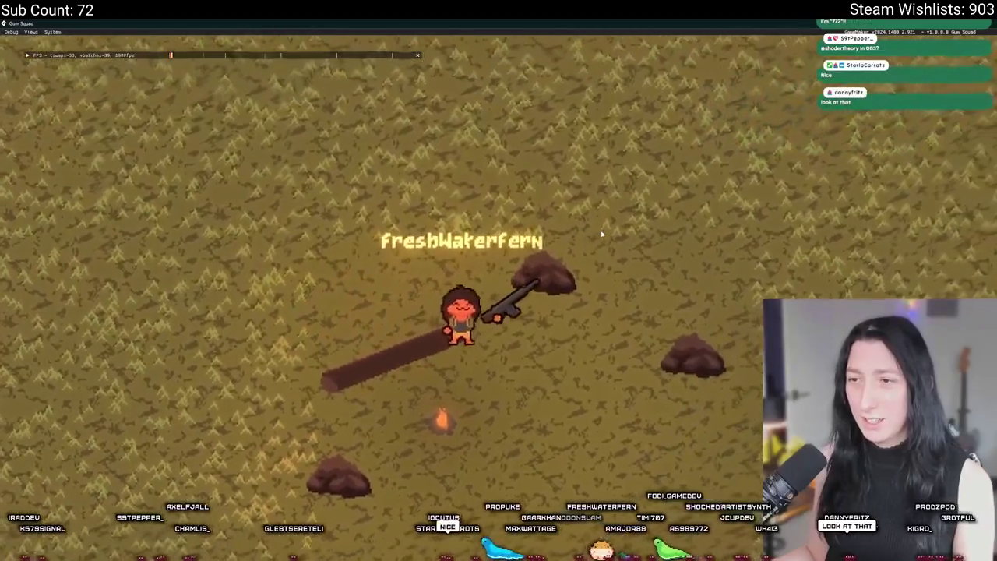
key("a")
key("s")
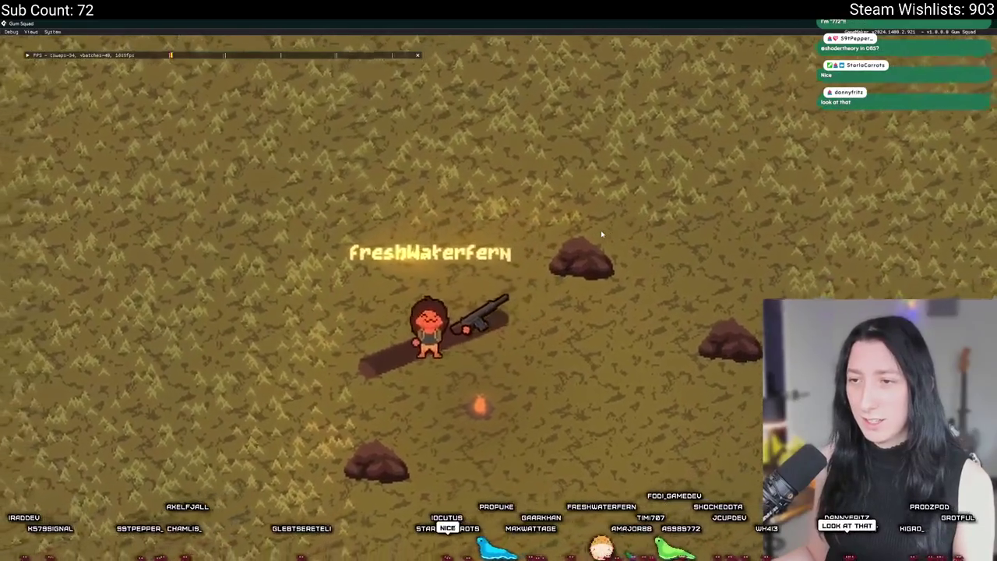
Push the character diagonally into the rocks repeatedly to test corner sliding, then quit the game.
key("d")
key("w")
key("a")
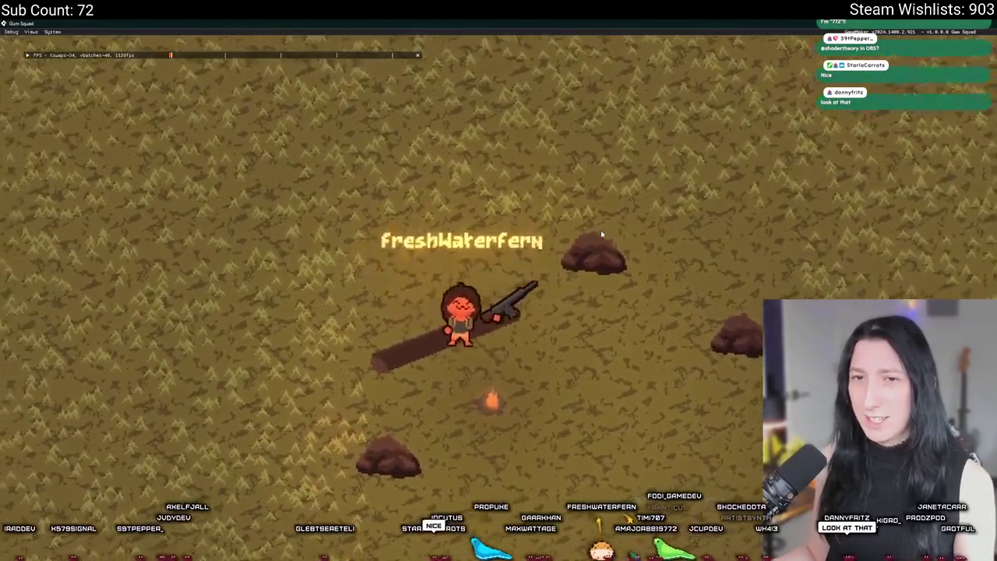
key("a")
key("s")
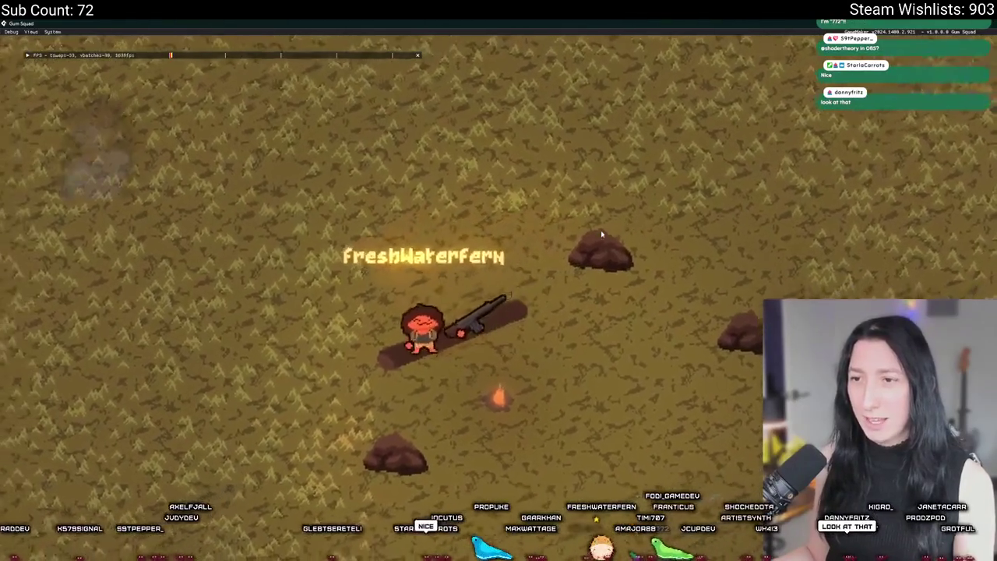
key("d")
key("w")
key("a")
key("s")
key("d")
key("w")
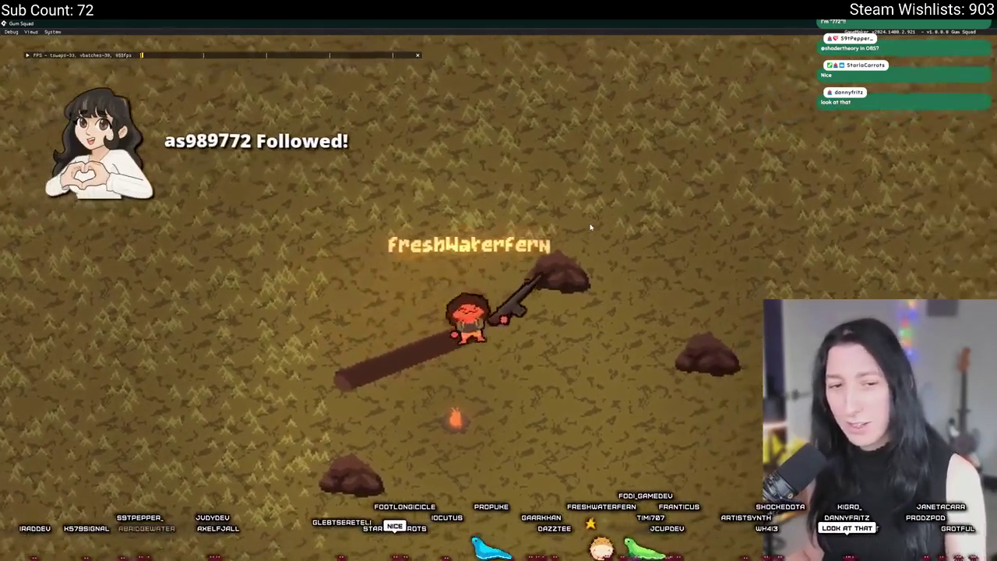
key("a")
key("s")
key("d")
key("w")
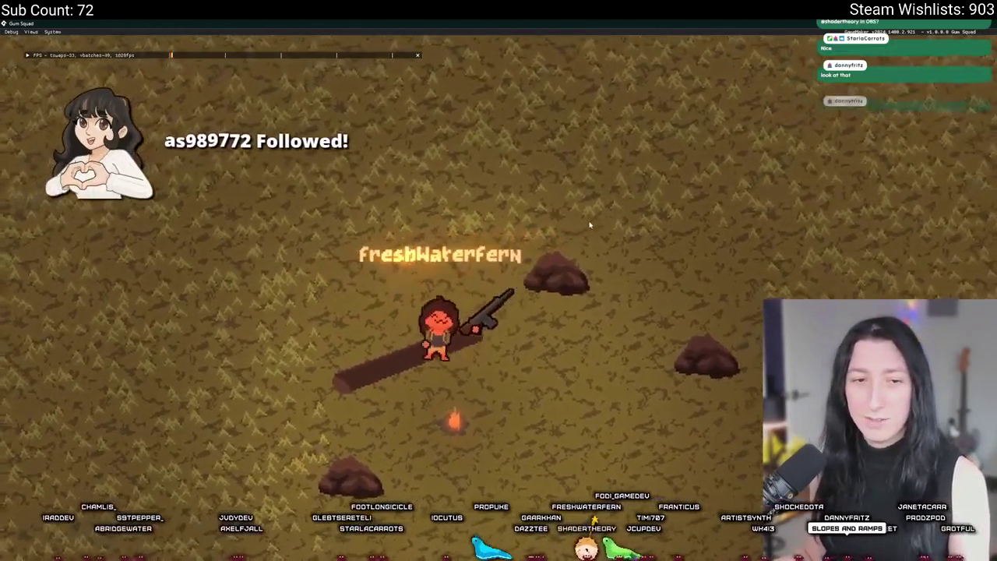
key("d")
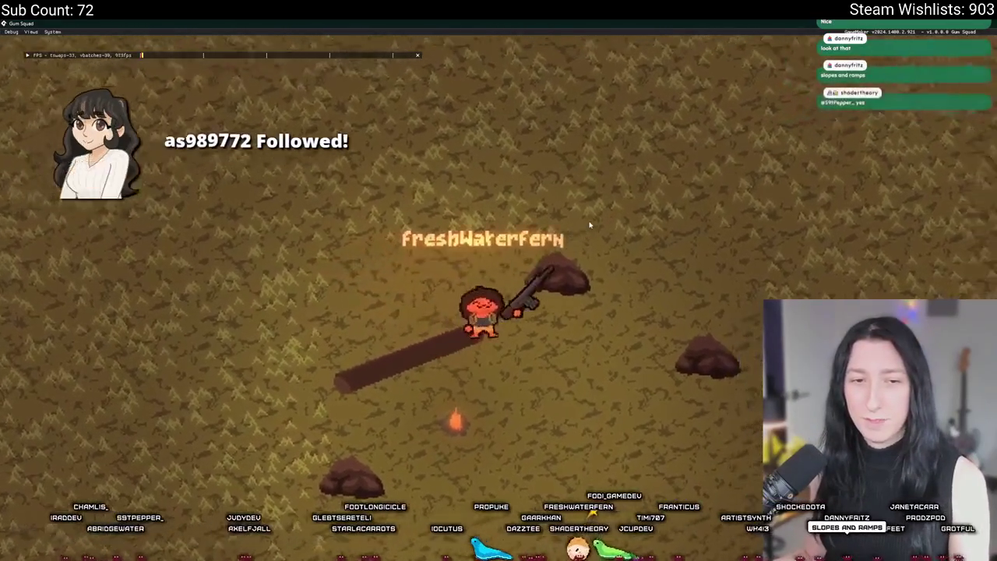
key("a")
key("s")
key("d")
key("w")
key("a")
key("s")
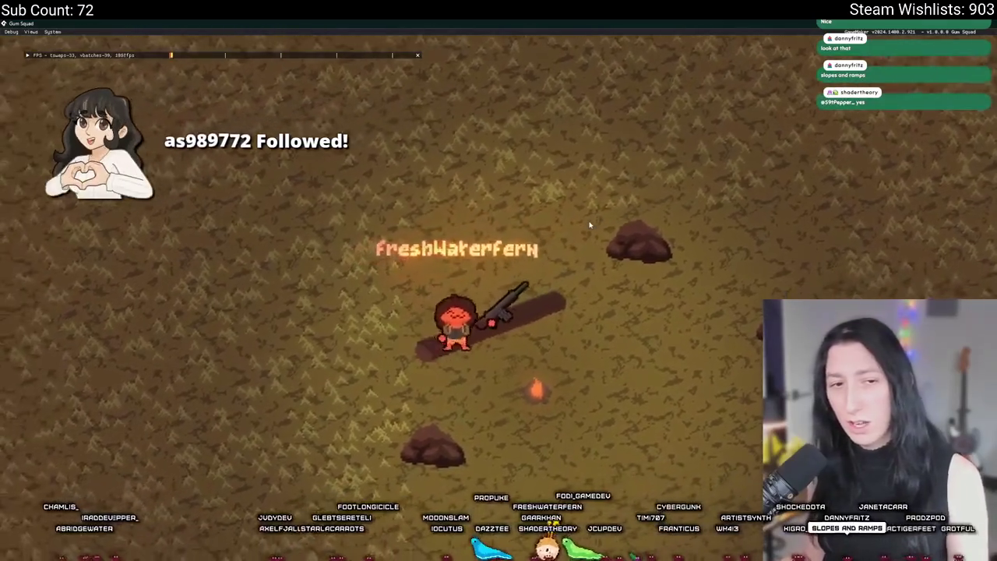
key("d")
key("w")
key("a")
key("s")
key("d")
key("w")
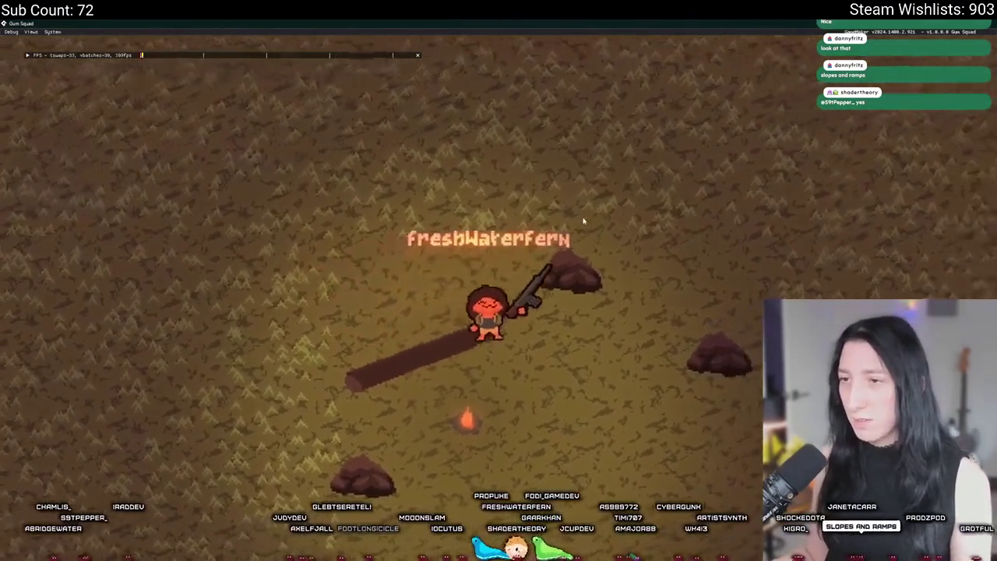
key("a")
key("s")
key("d")
key("w")
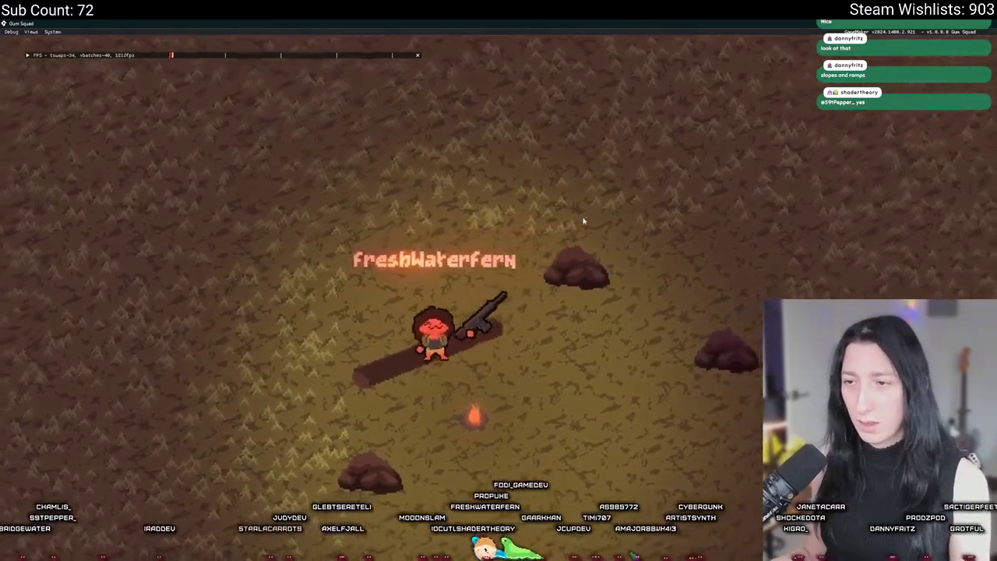
key("a")
key("s")
key("d")
key("w")
key("a")
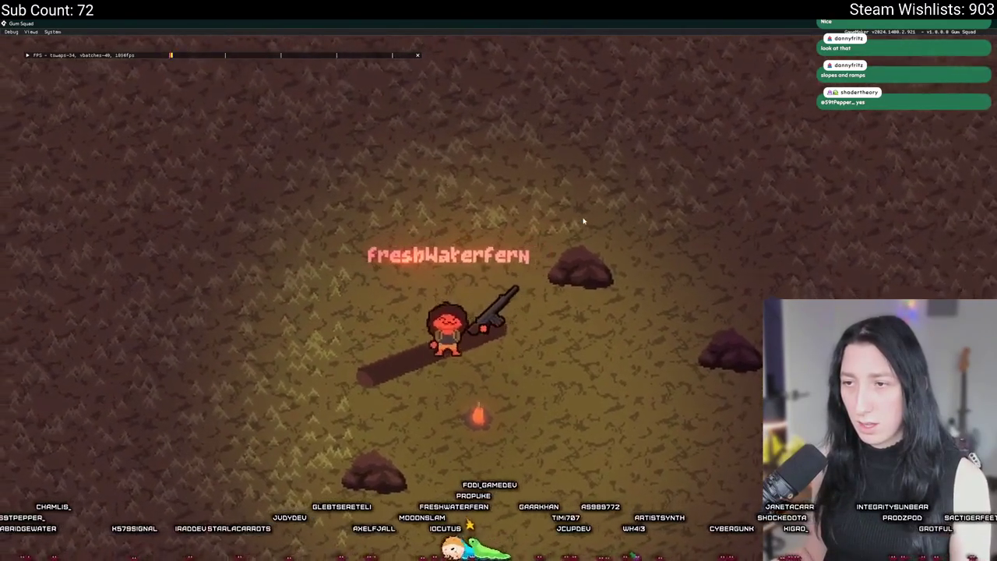
key("s")
key("d")
key("w")
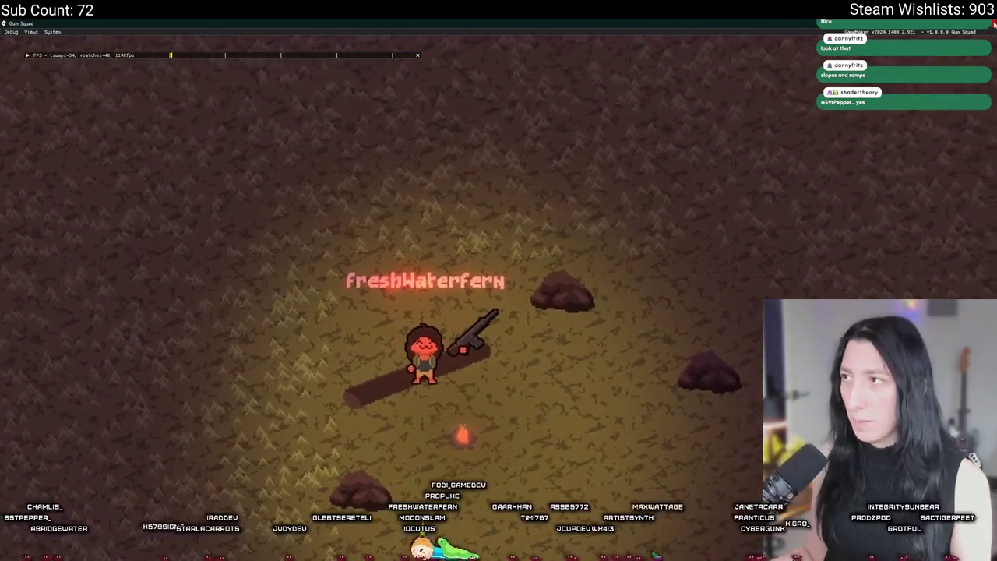
key("Escape")
scroll(323, 225, "down", 3)
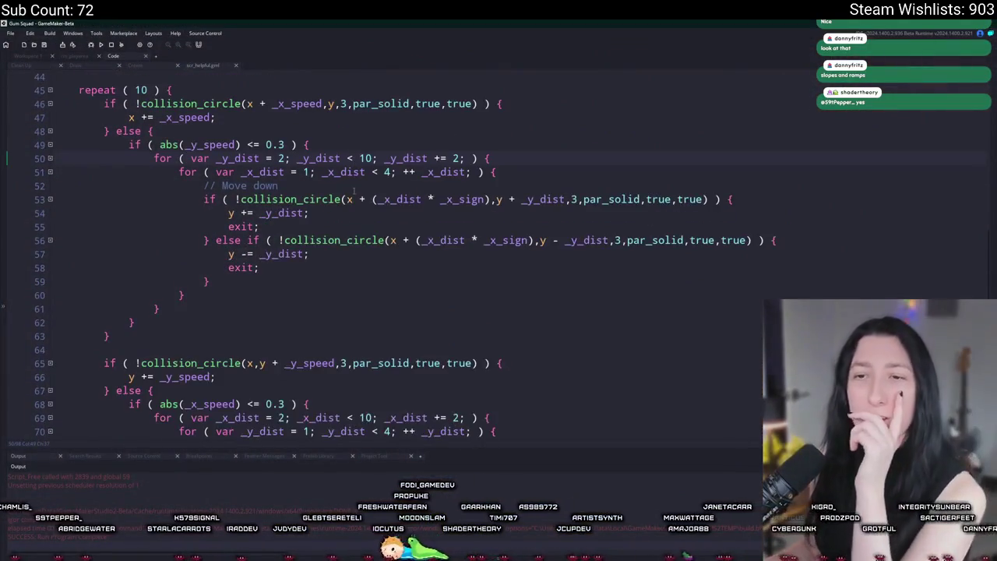
scroll(323, 225, "up", 2)
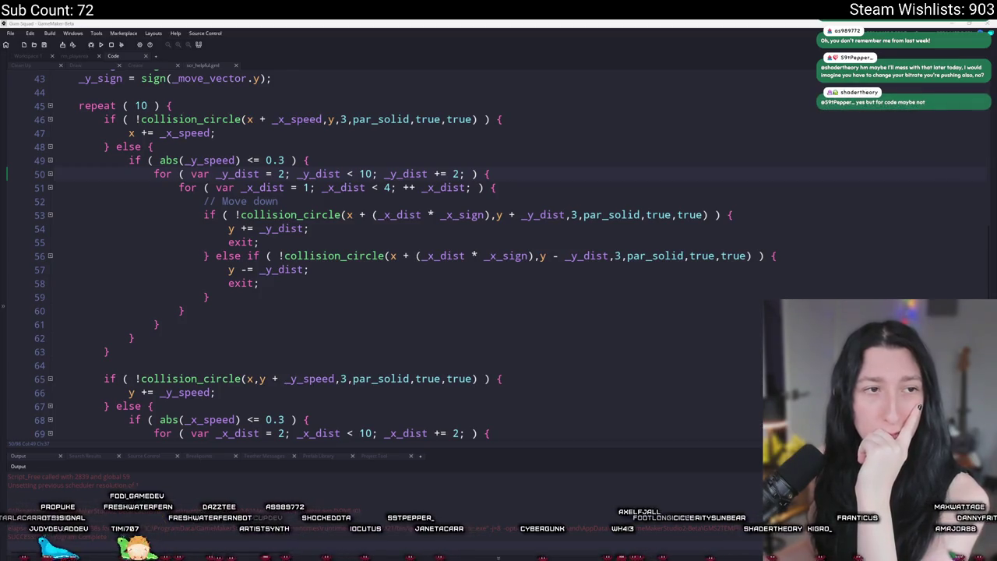
mouse_move(410, 62)
left_mouse_down()
mouse_move(400, 94)
mouse_move(415, 119)
left_mouse_up()
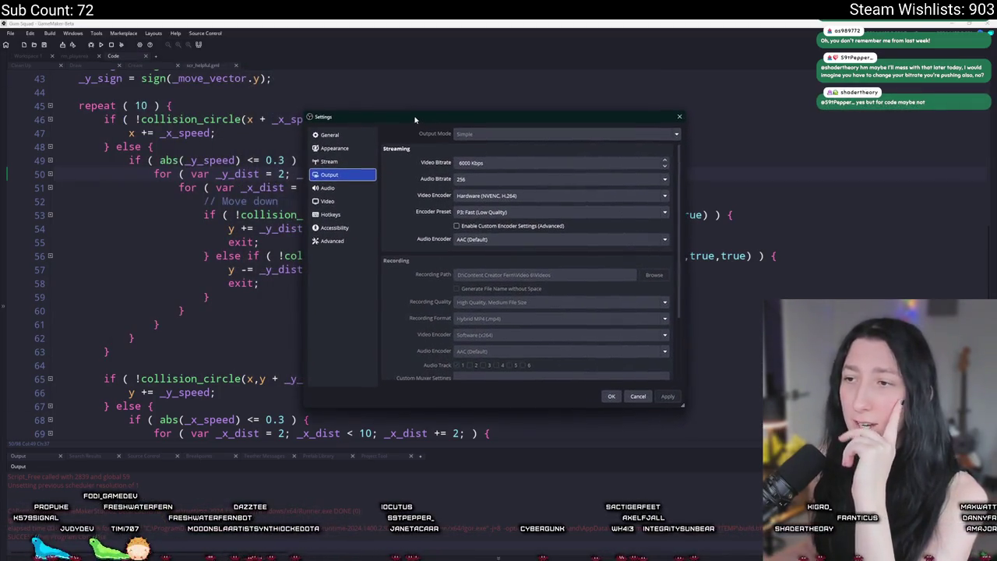
scroll(467, 214, "down", 5)
scroll(421, 212, "up", 5)
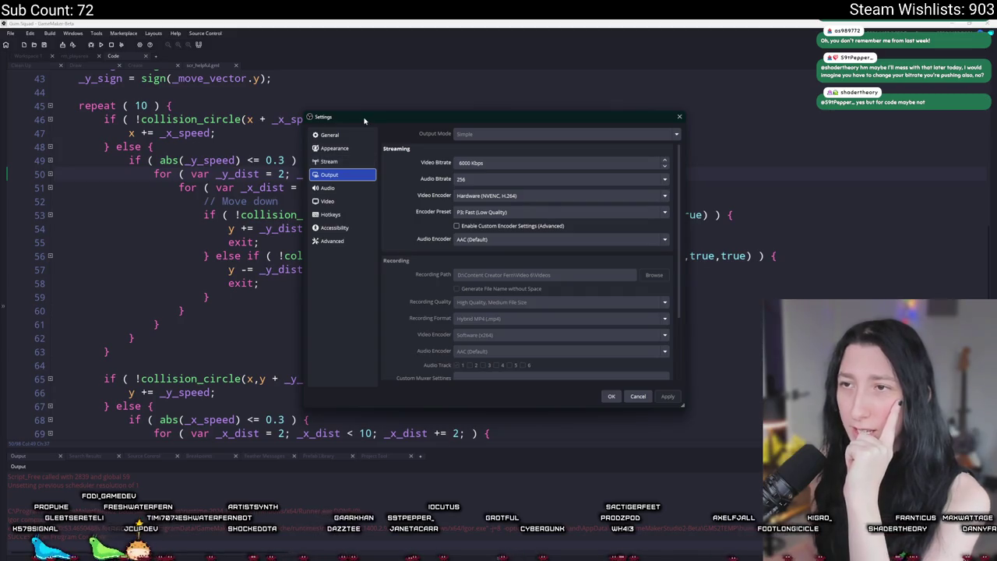
key("Escape")
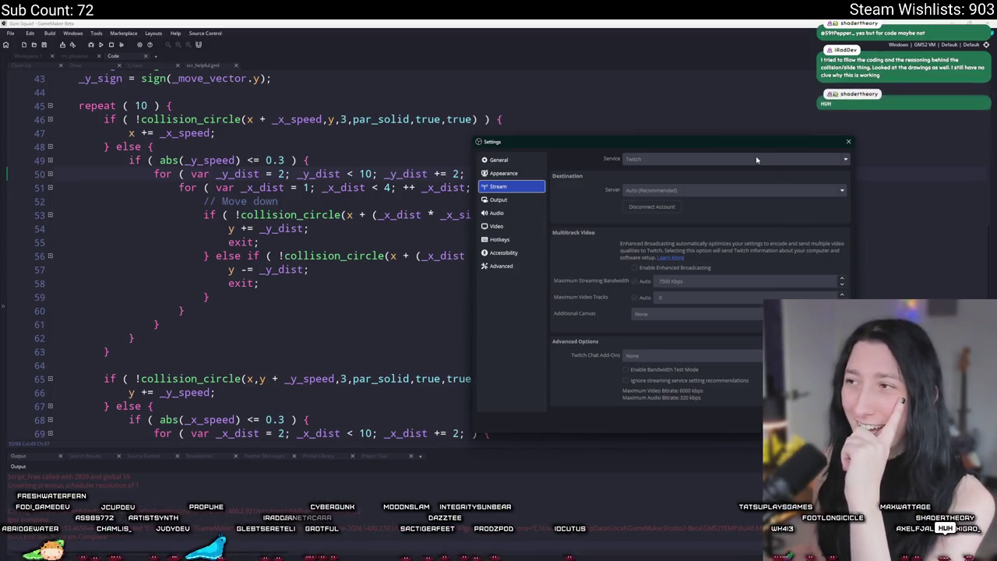
left_click_drag(755, 146, 532, 147)
left_click(310, 200)
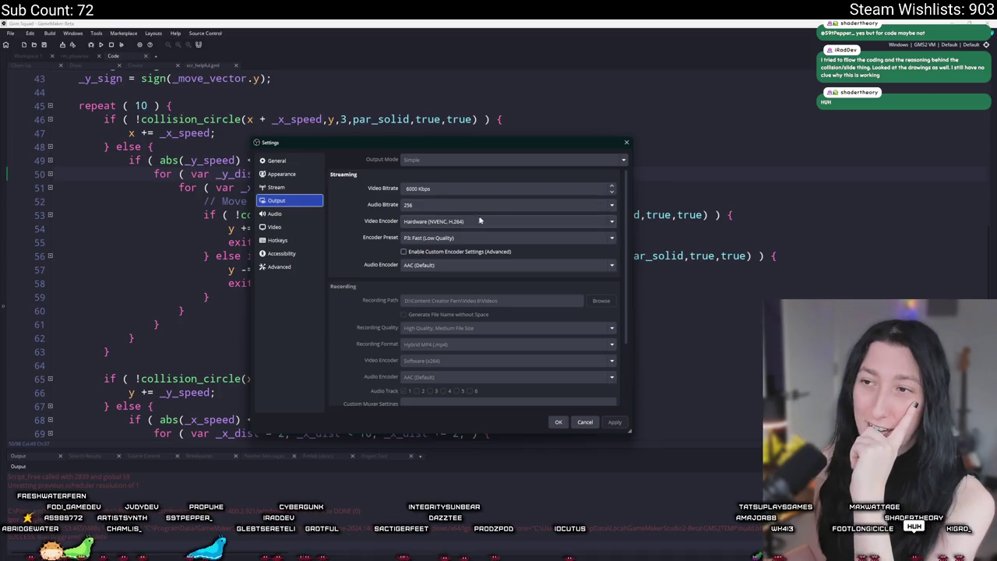
left_click(293, 227)
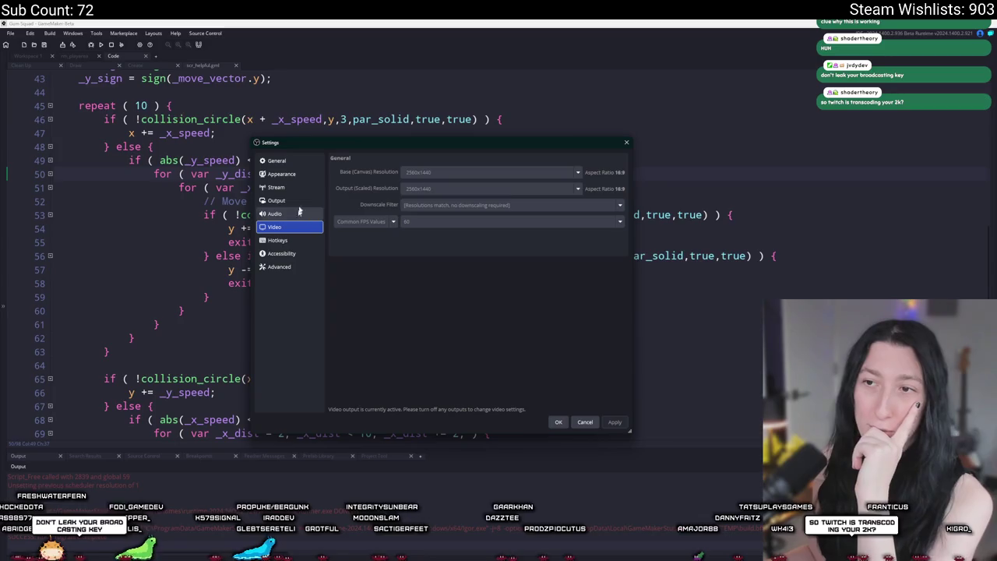
left_click(303, 201)
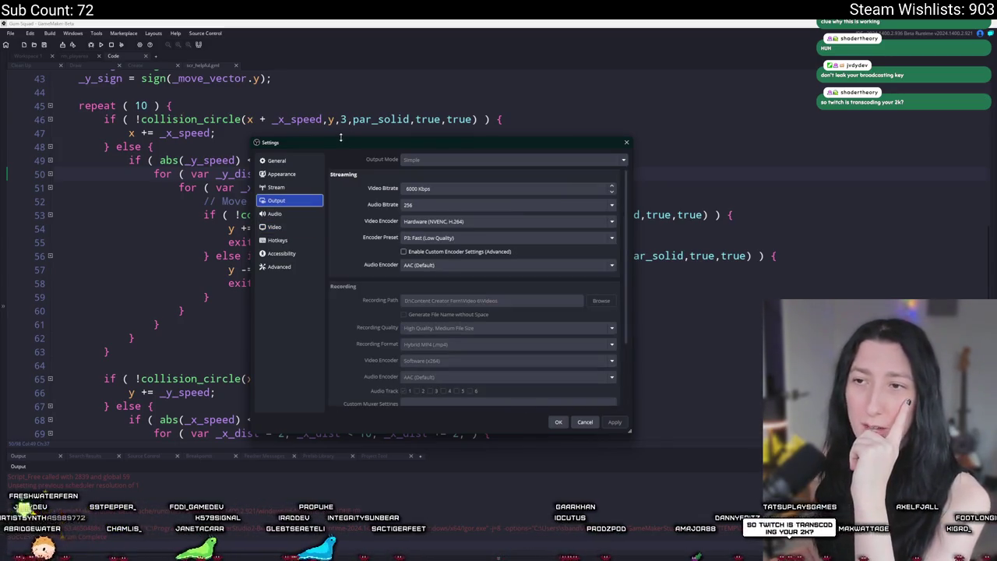
key("Escape")
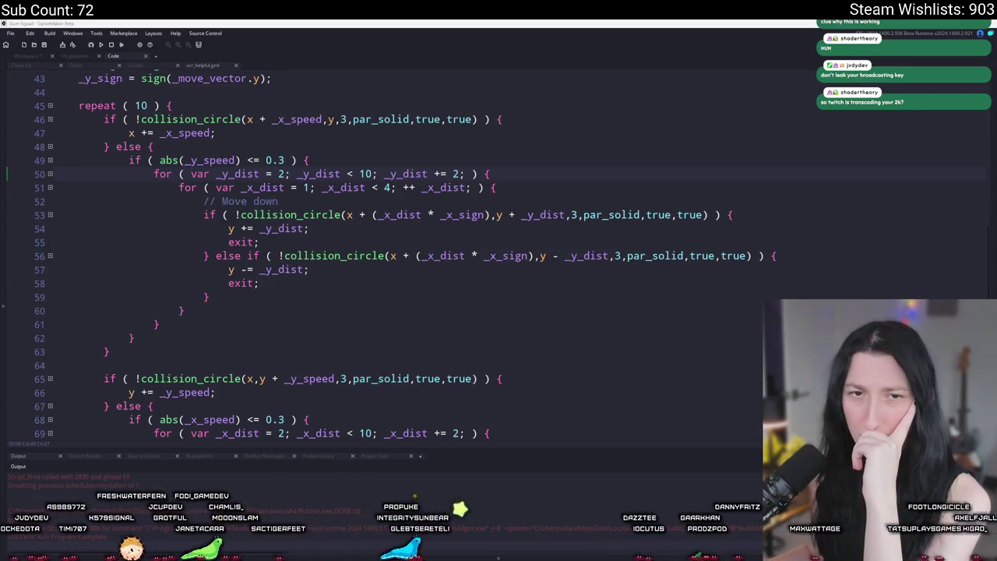
left_click_drag(234, 112, 253, 113)
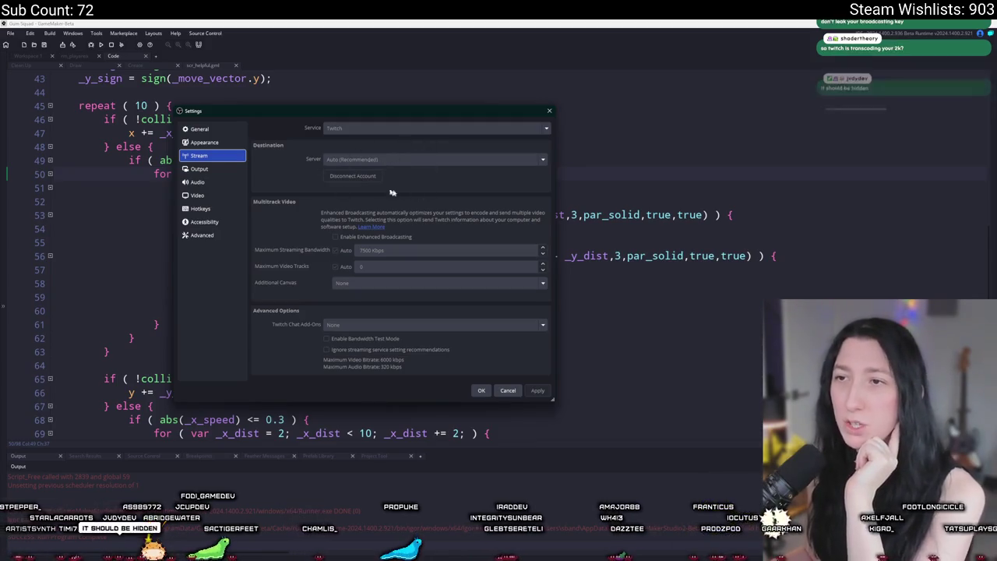
left_click(200, 168)
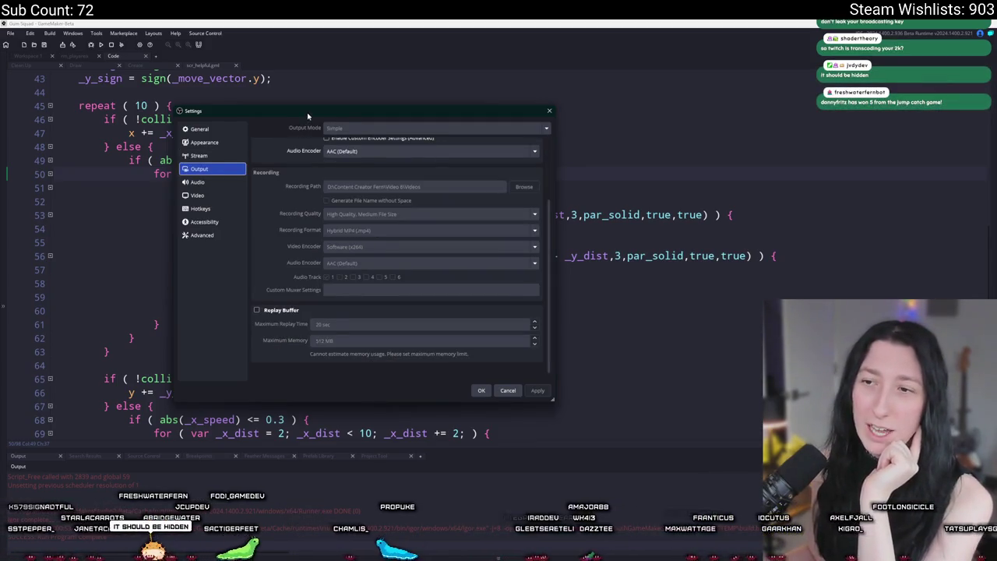
left_click_drag(308, 116, 401, 101)
scroll(371, 200, "up", 3)
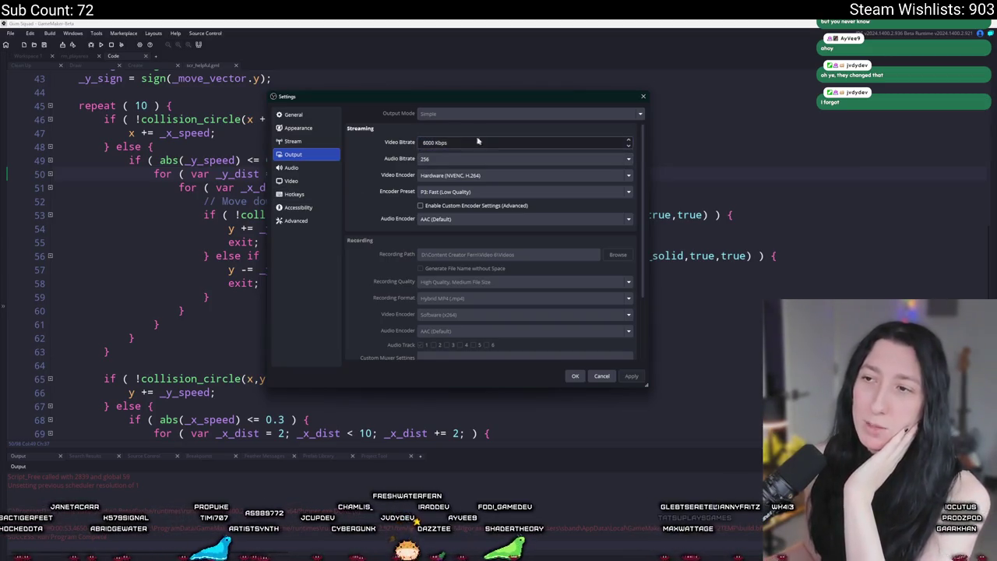
left_click(484, 191)
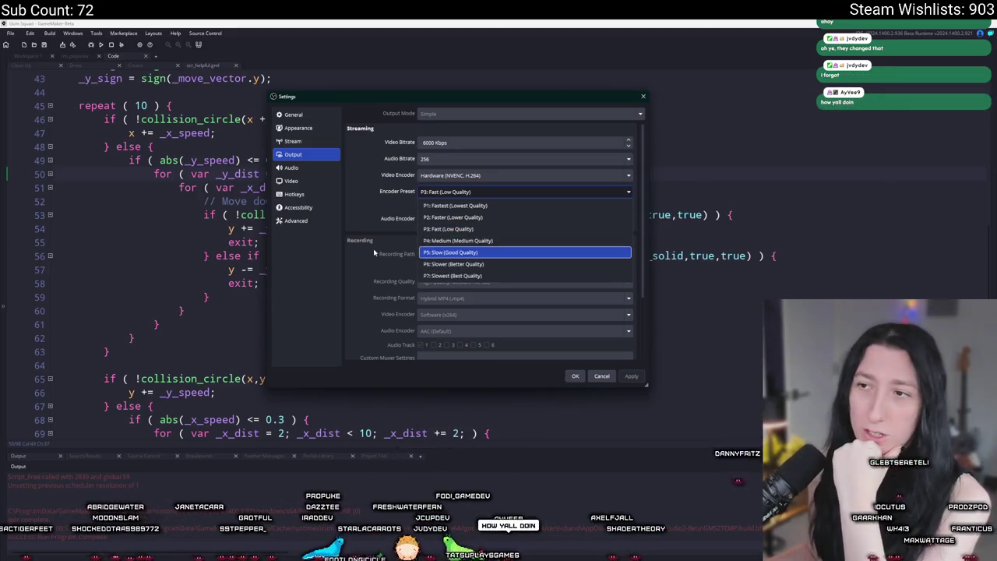
left_click(449, 229)
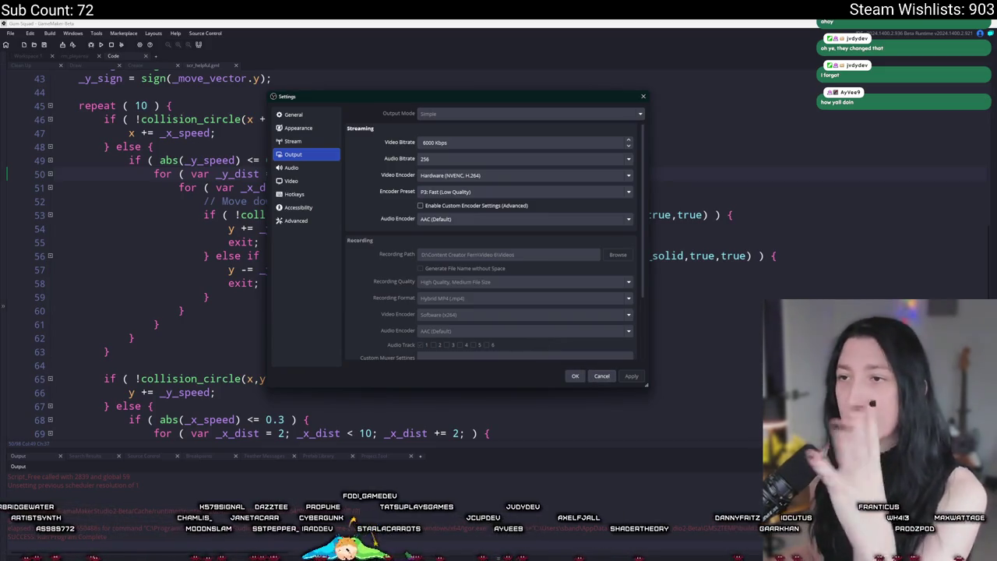
left_click(601, 376)
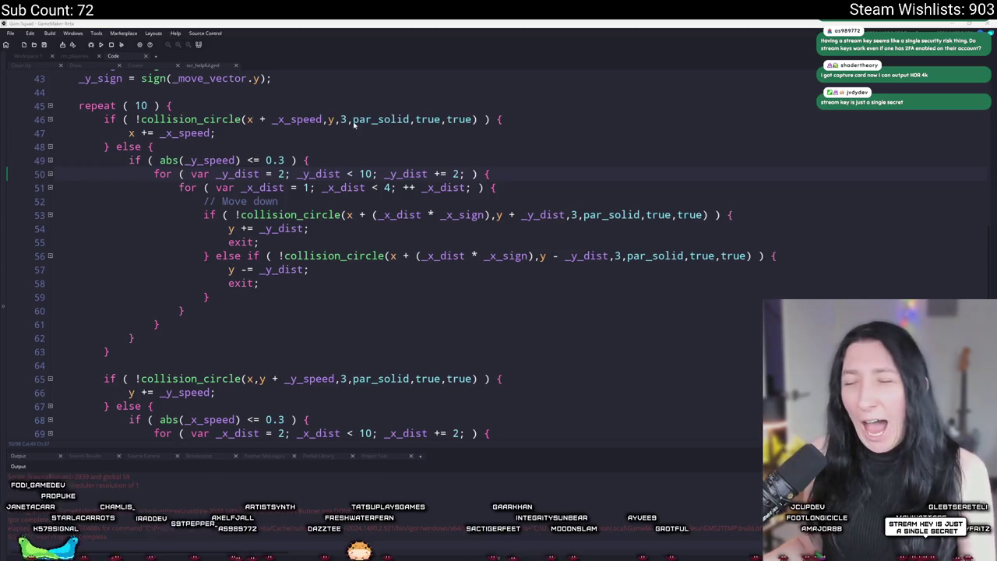
Delete the semicolon ending the _y_sign = sign(_move_vector.y) line on line 43.
left_click(348, 256)
left_click_drag(319, 243, 87, 240)
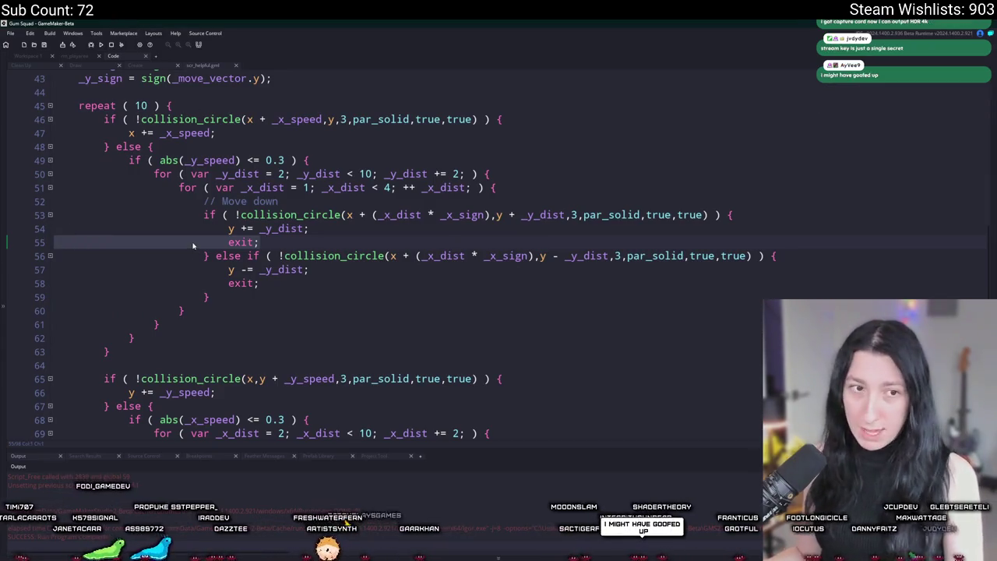
left_click(366, 147)
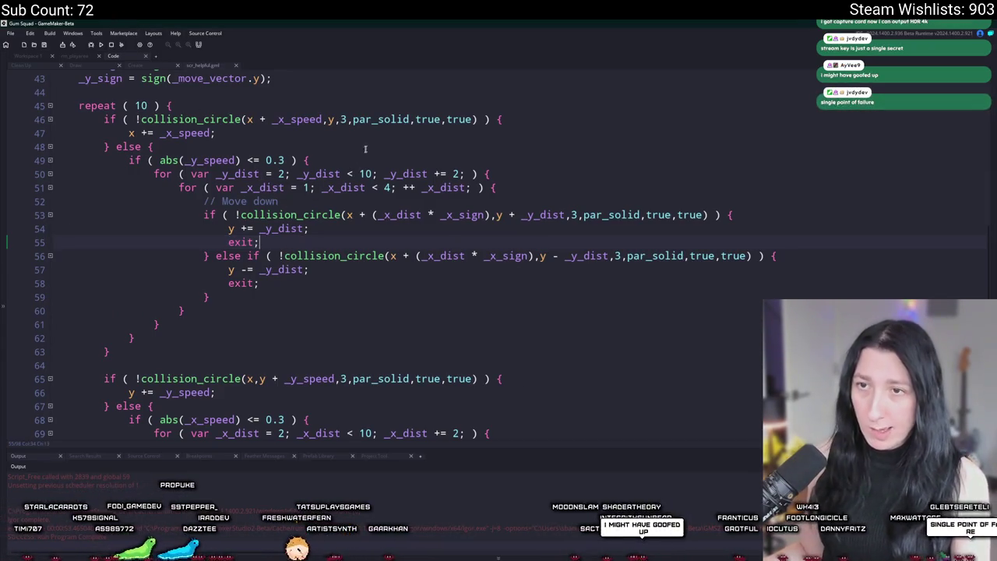
scroll(369, 146, "up", 2)
key("BackSpace")
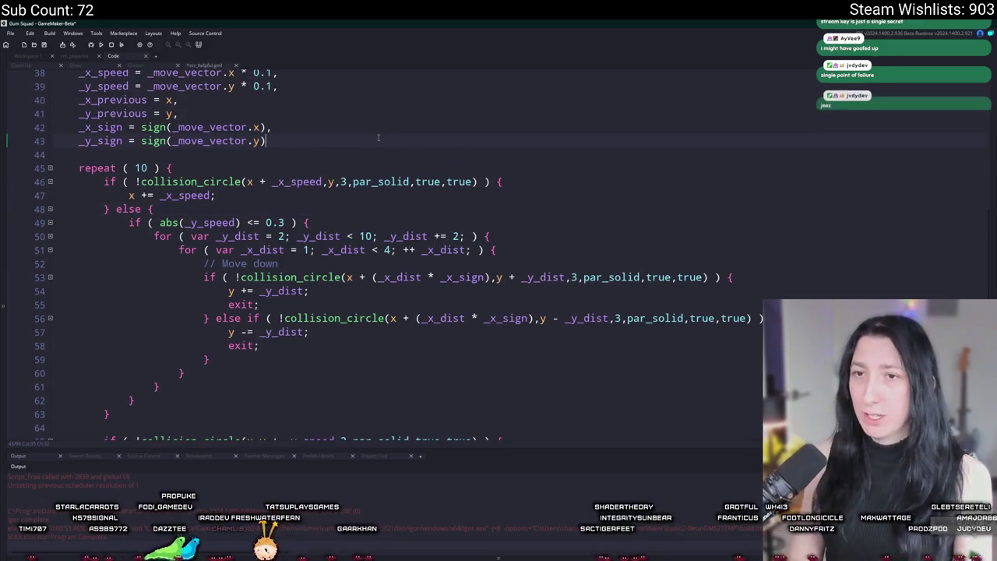
left_click(174, 140)
type(",")
Declare _break = false; and replace the move-up branch's exit with _break = true; break;.
key("Return")
type("_break")
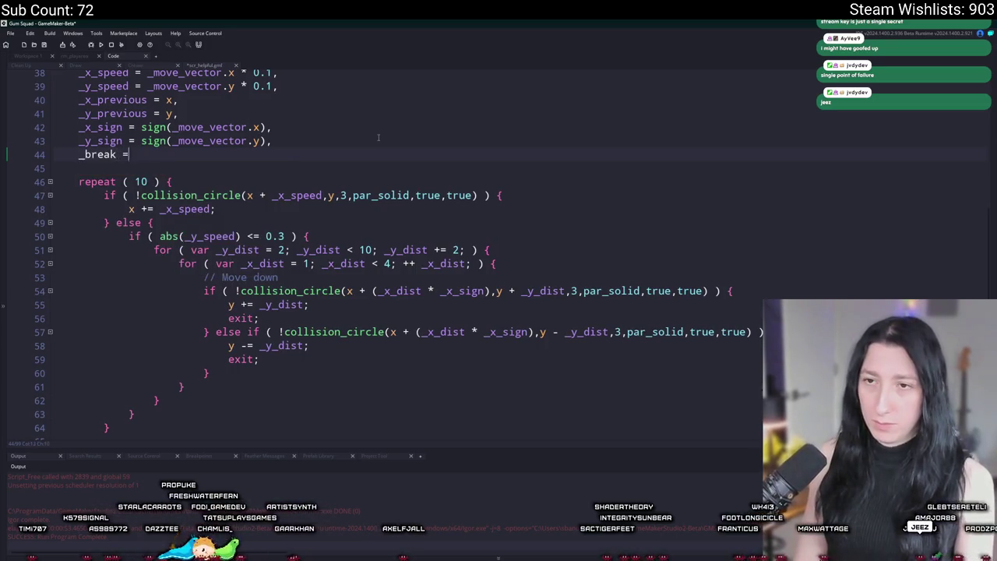
type(" = false;")
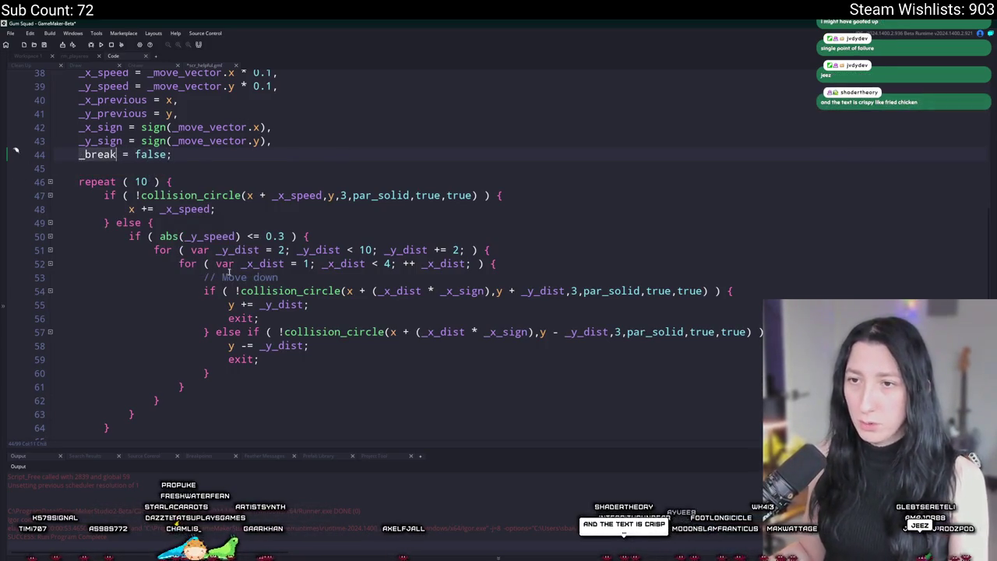
left_click(301, 310)
left_click(227, 318)
type("_break = true")
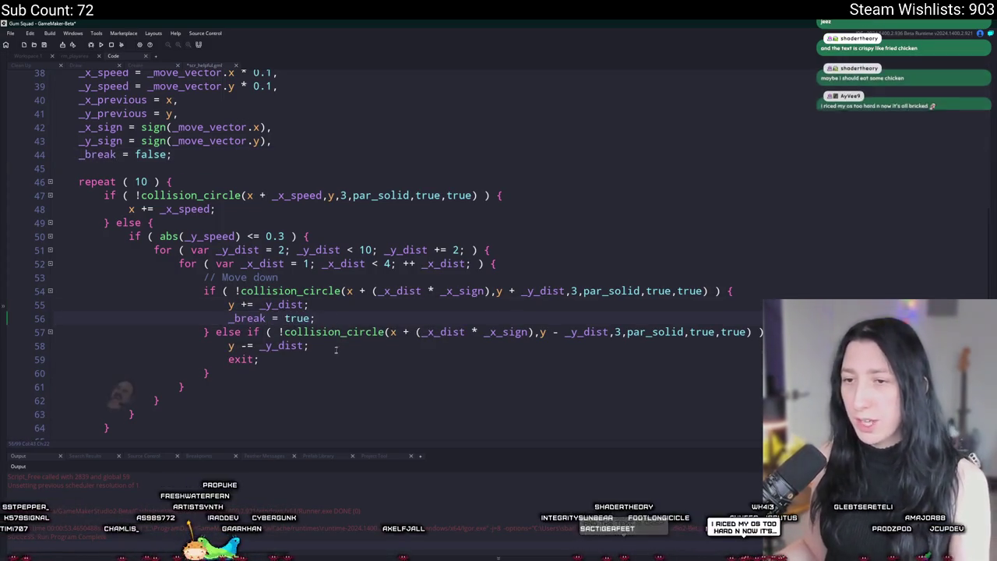
left_click_drag(260, 359, 228, 361)
key("BackSpace")
type("_break = true;")
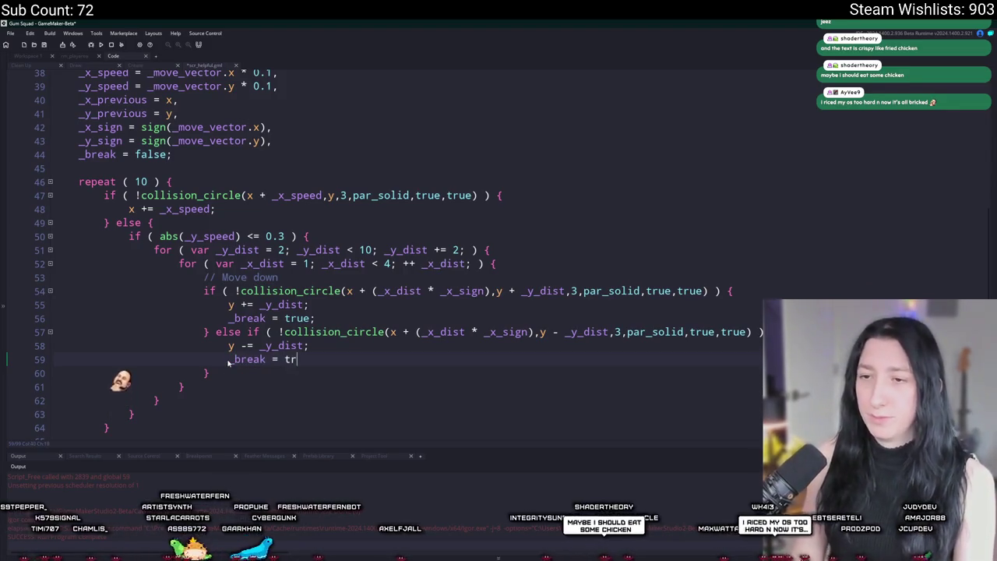
key("Return")
type("brea;k")
key("BackSpace")
key("BackSpace")
type("k;")
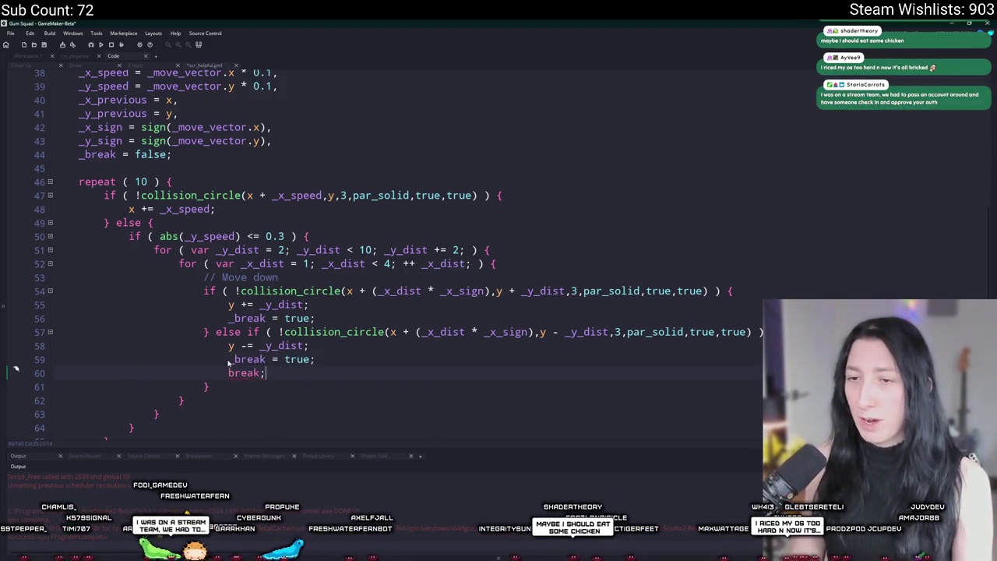
Add break; after _break = true in the move-down branch.
left_click(318, 319)
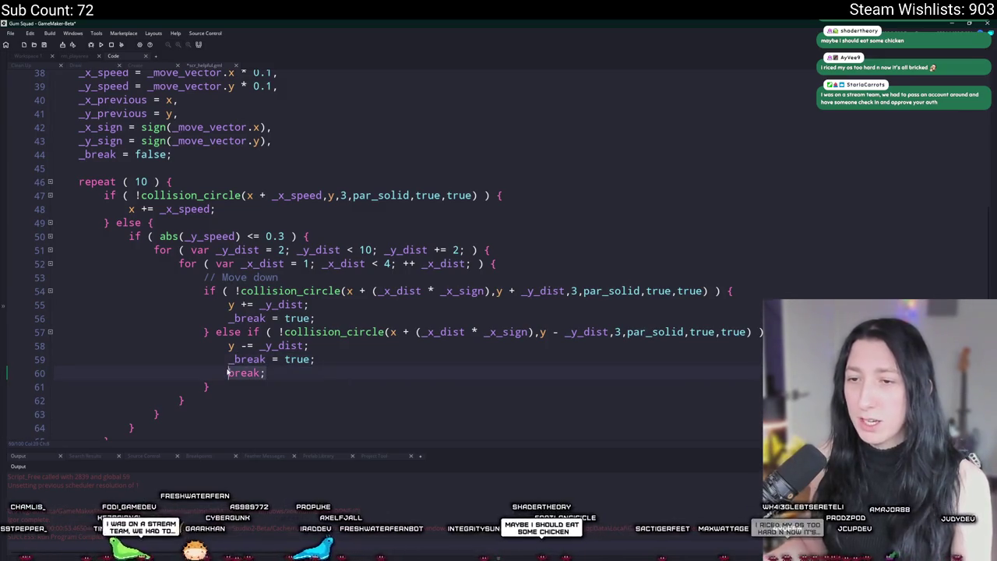
key("Return")
type("break;")
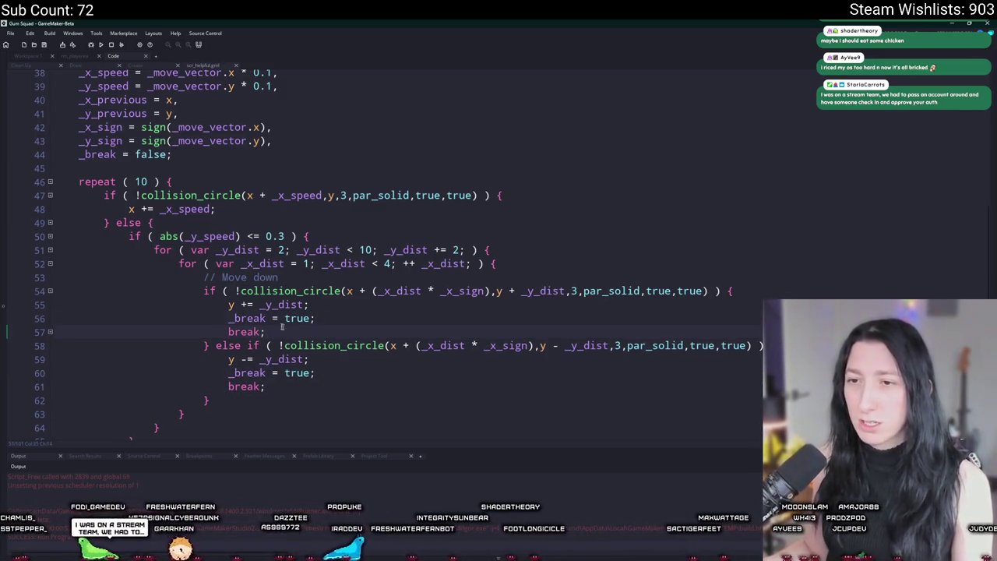
left_click_drag(283, 326, 229, 319)
scroll(265, 234, "down", 1)
scroll(308, 148, "down", 1)
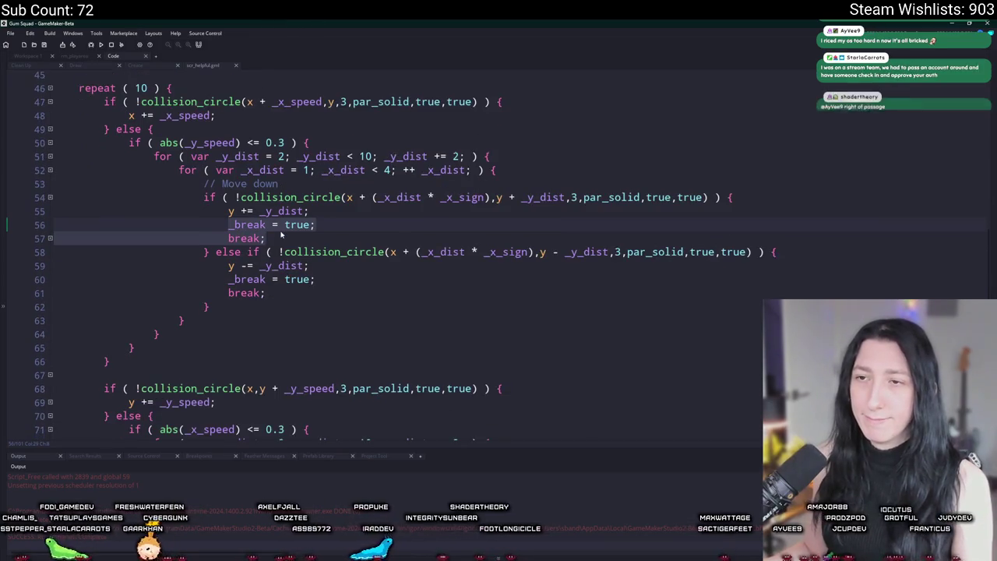
left_click(265, 225)
type("&& !_break")
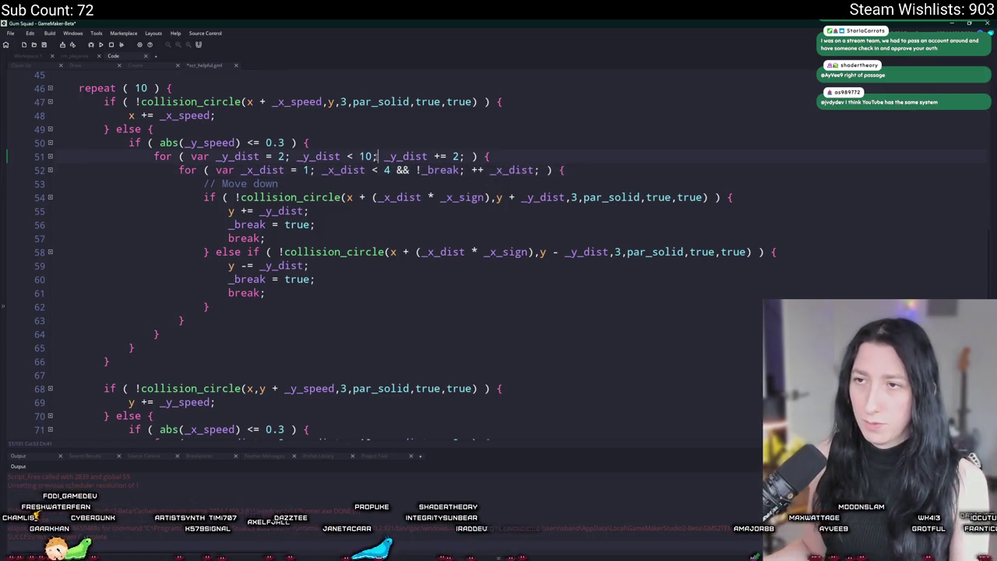
scroll(352, 252, "down", 5)
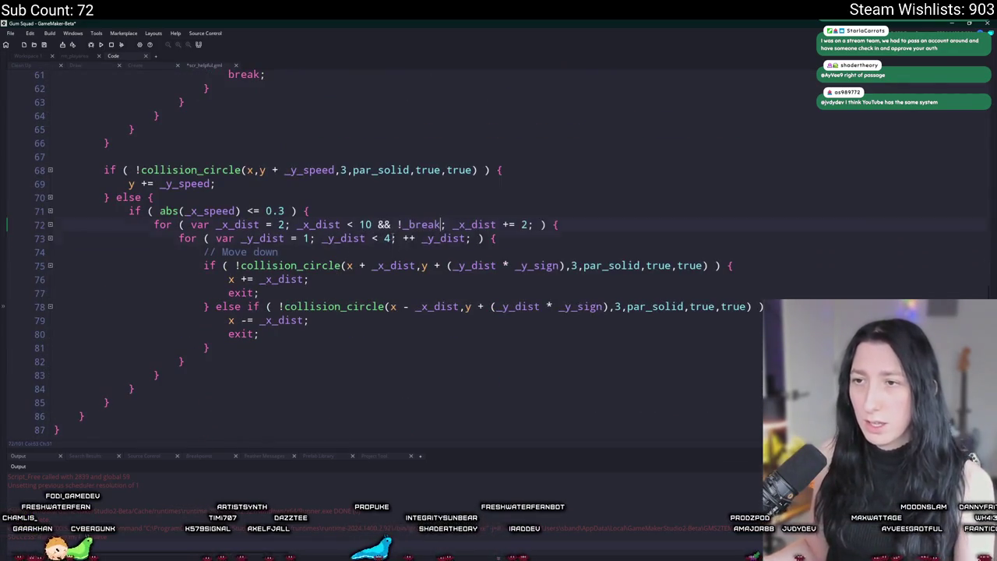
scroll(375, 198, "up", 5)
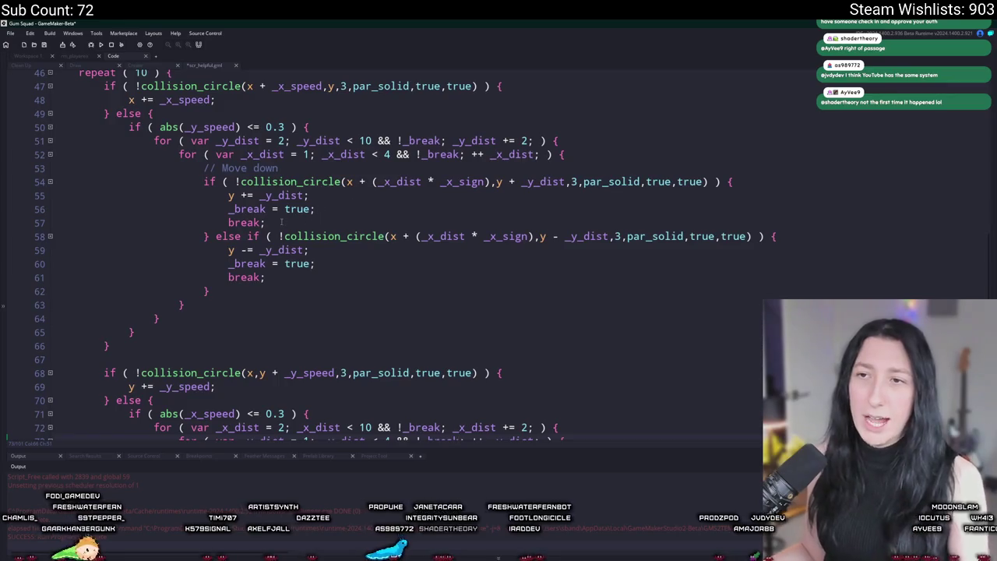
Paste the _break = true; break; lines over both exits in the vertical corner-slide block.
left_click_drag(281, 223, 229, 208)
scroll(274, 320, "down", 3)
key("ctrl+c")
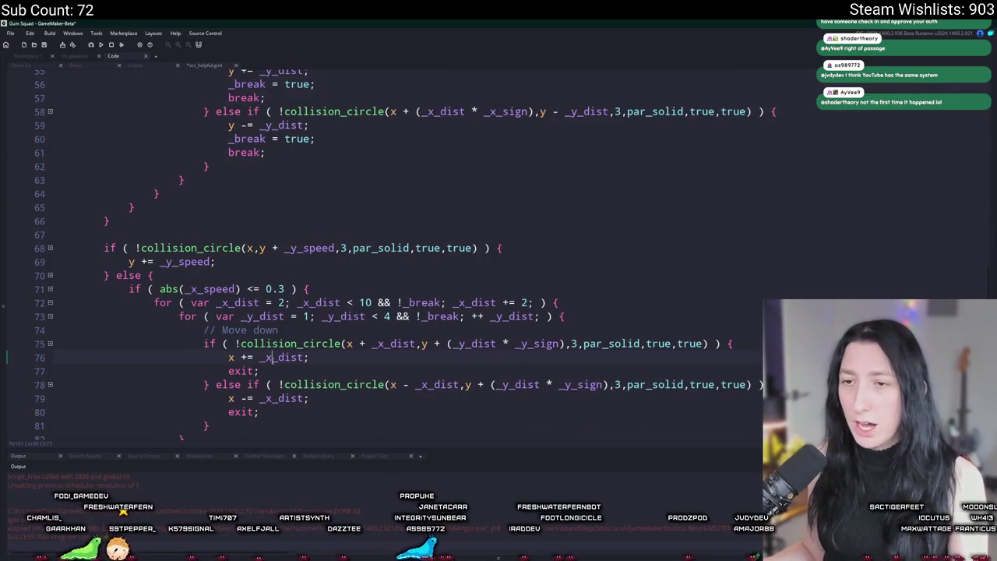
double_click(243, 371)
key("ctrl+v")
scroll(231, 407, "down", 1)
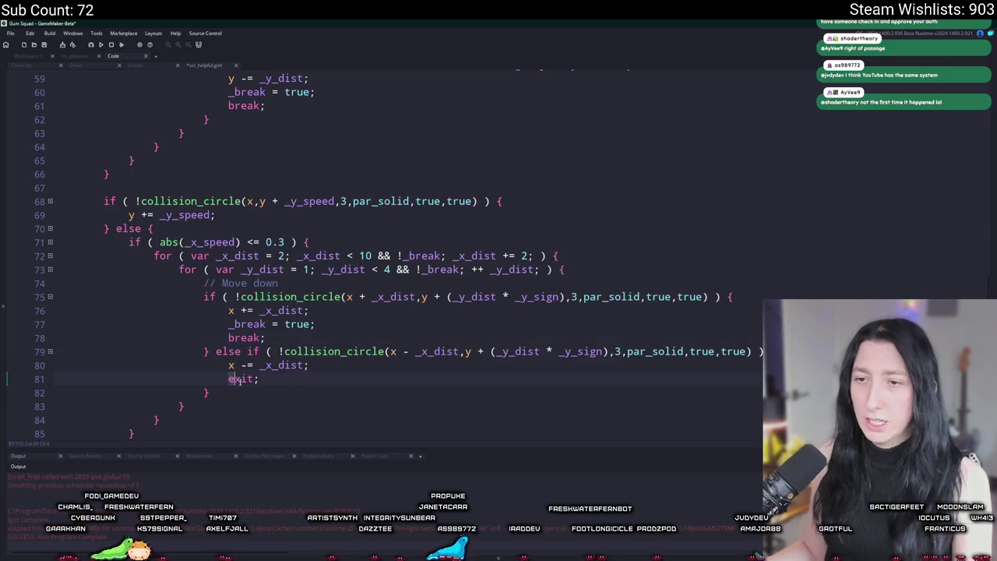
double_click(243, 380)
key("ctrl+v")
scroll(311, 273, "up", 3)
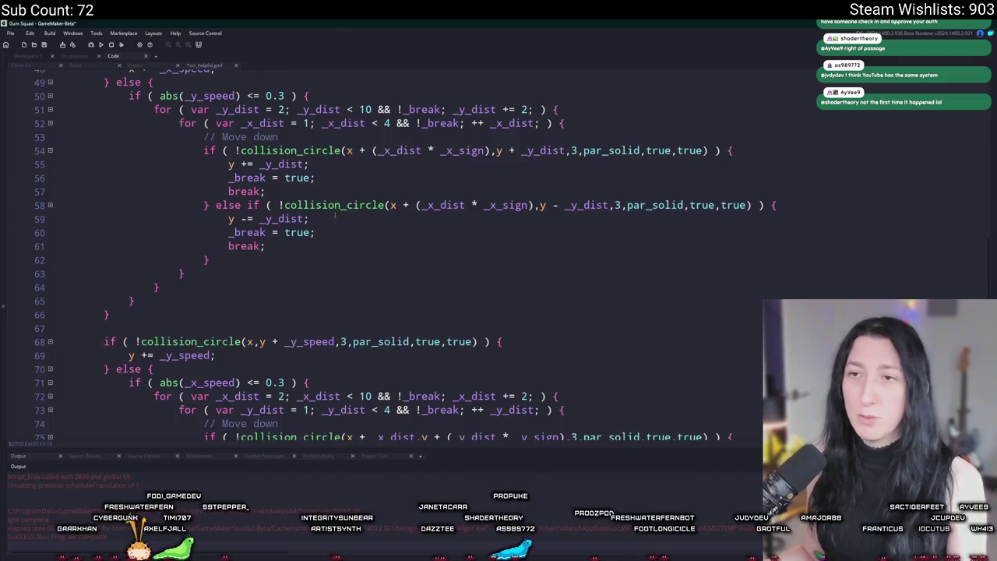
scroll(335, 224, "up", 2)
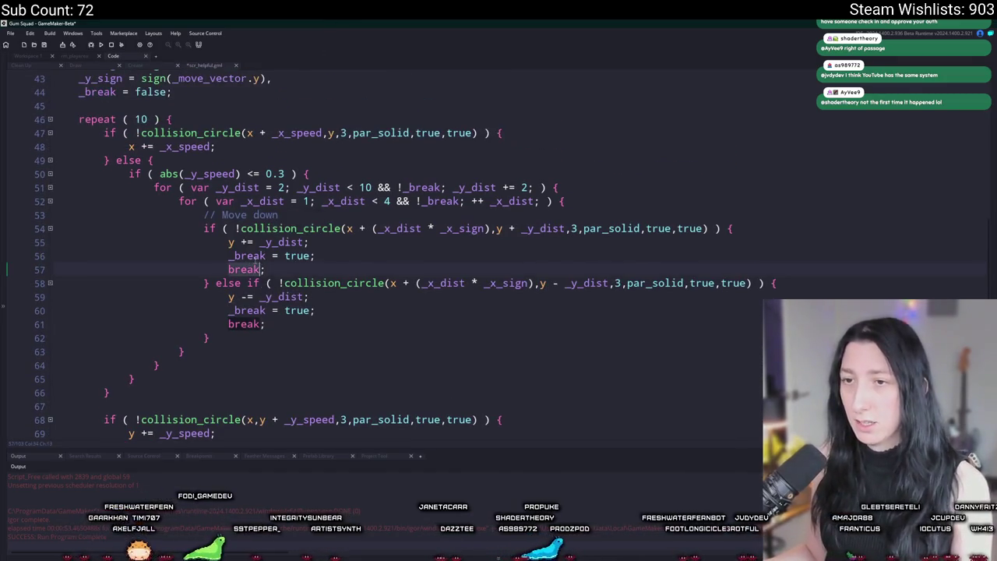
scroll(153, 328, "down", 2)
left_click(153, 328)
key("Return")
key("Return")
Add _break = false; after the horizontal slide block and delete the misplaced copy.
type("_break = false;")
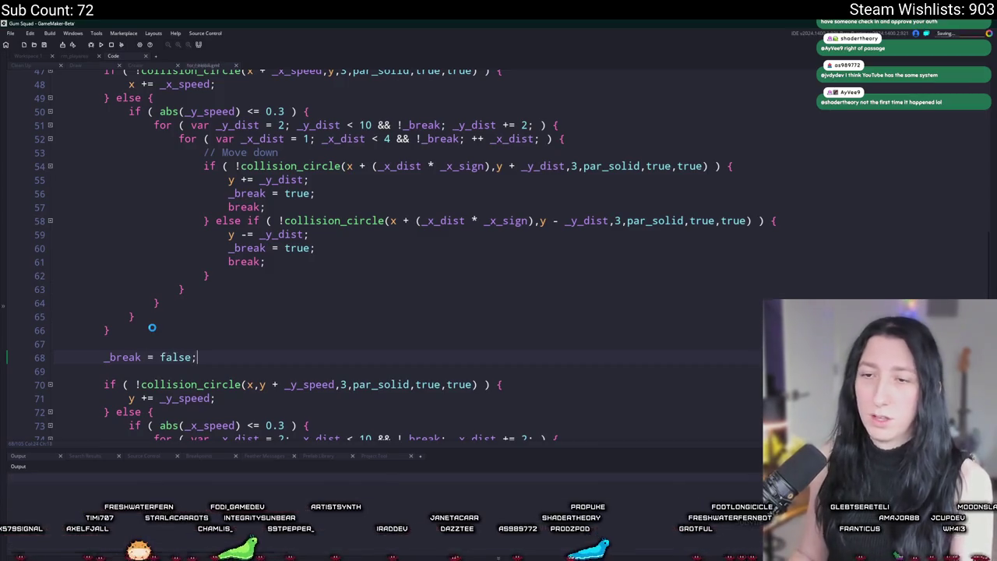
scroll(171, 340, "down", 4)
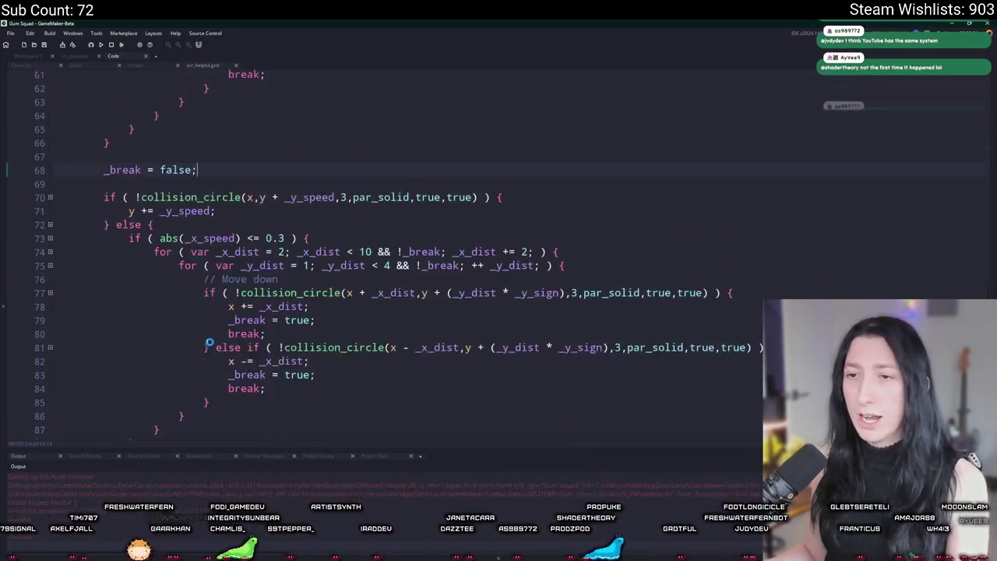
scroll(104, 91, "up", 2)
scroll(114, 395, "down", 4)
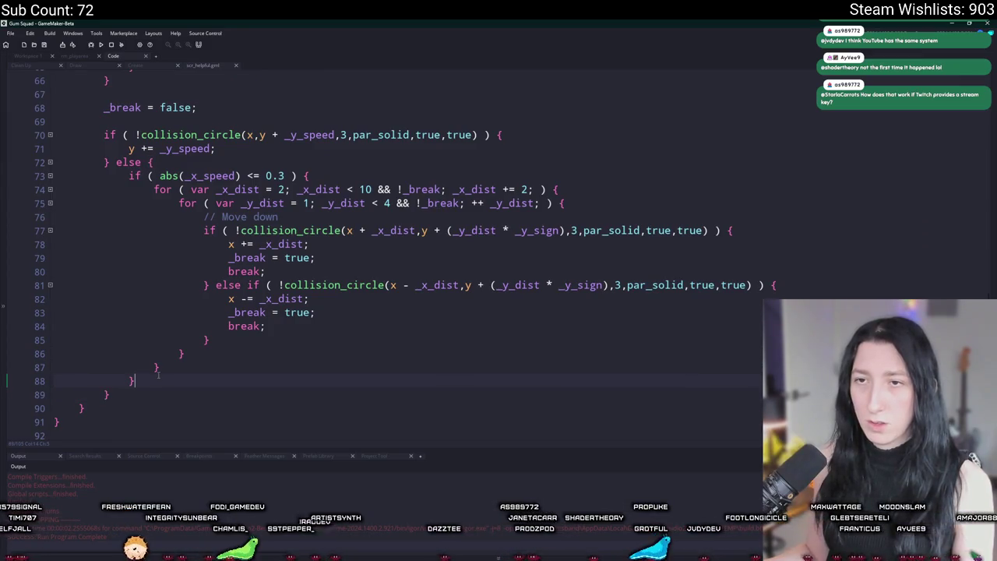
type("_break= false;")
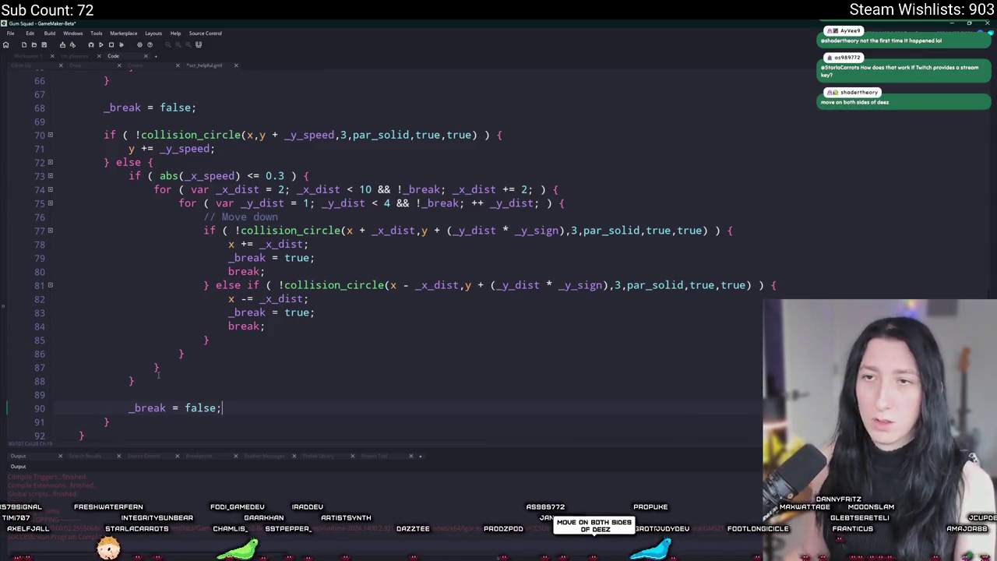
scroll(158, 375, "up", 4)
left_click_drag(197, 248, 206, 237)
key("Delete")
scroll(207, 257, "up", 3)
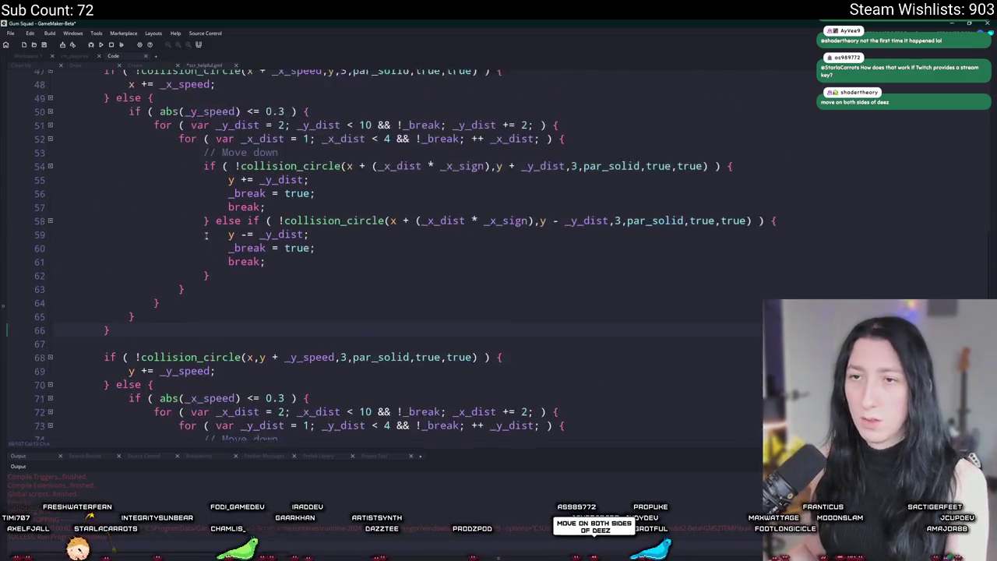
Insert a new _break line before the closing brace inside the repeat loop.
left_click(205, 291)
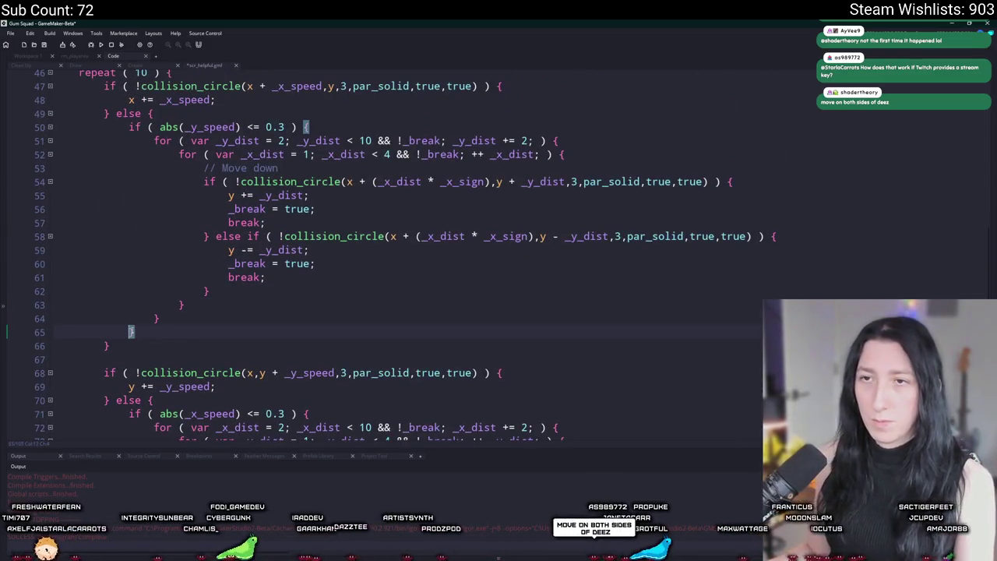
key("Return")
key("Return")
type("_break = false;")
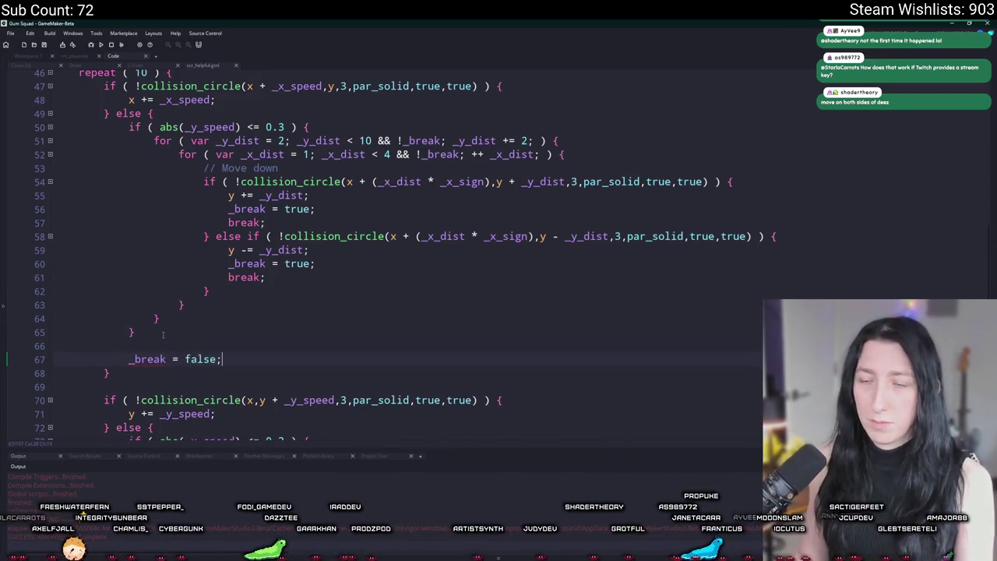
scroll(163, 335, "down", 8)
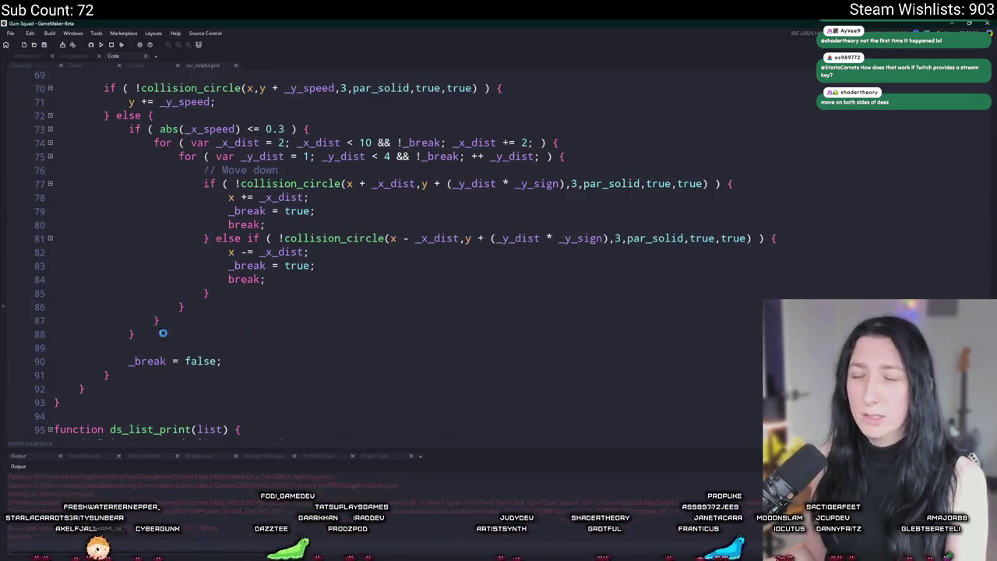
scroll(105, 375, "up", 7)
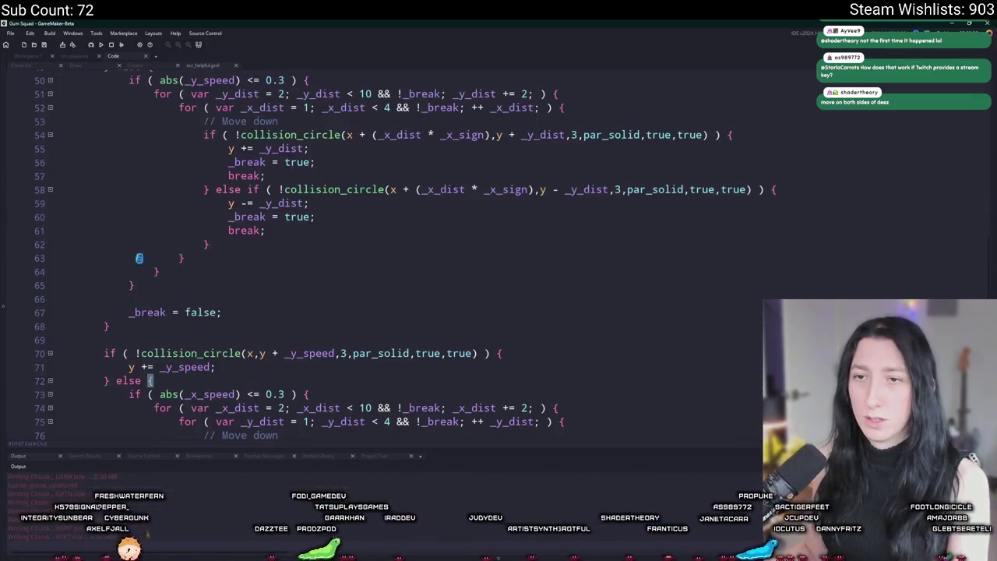
scroll(102, 324, "up", 3)
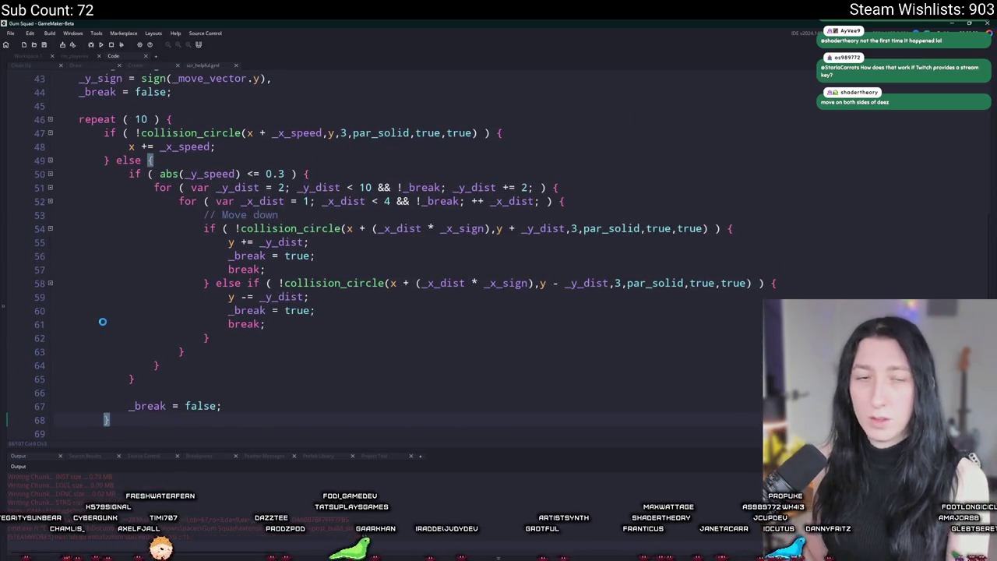
scroll(102, 321, "down", 6)
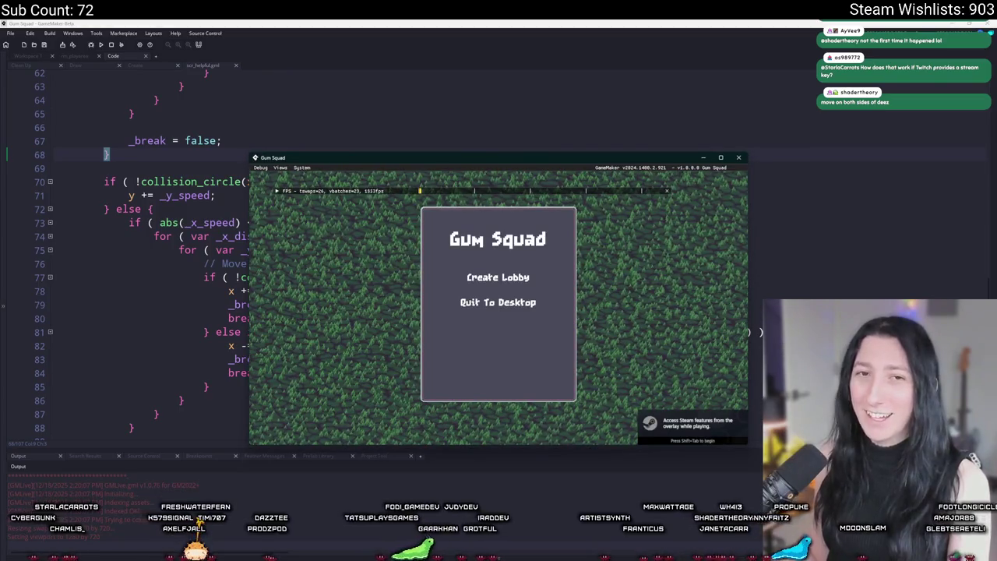
Play-test the corner sliding full-screen around the rocks and log, then quit with Escape.
double_click(533, 162)
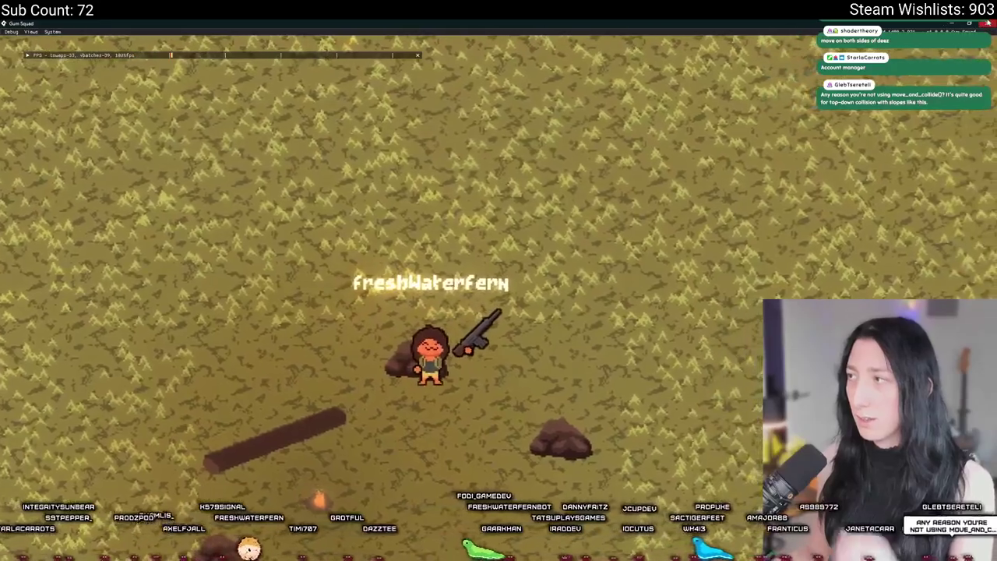
key("Escape")
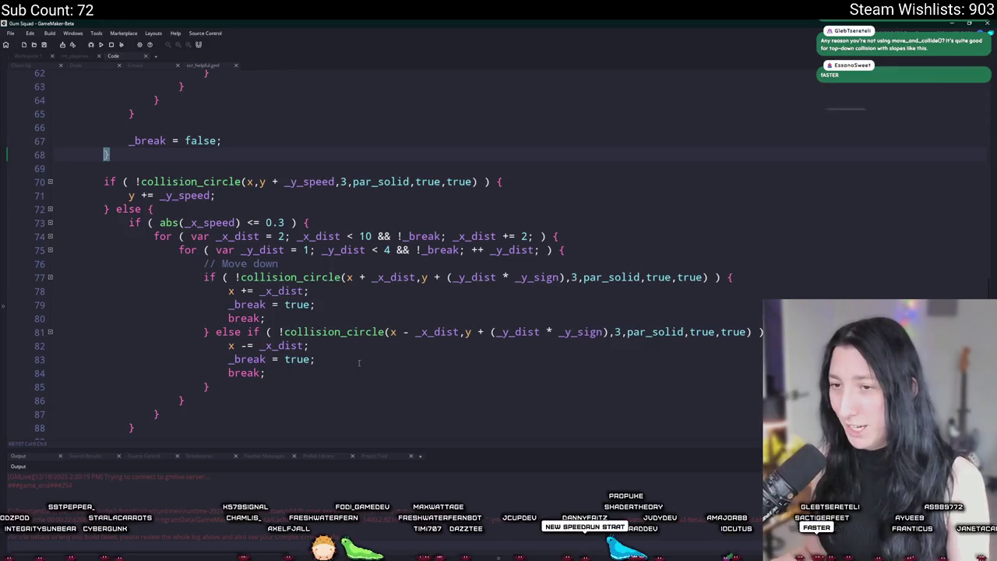
Delete the trailing _break = false reset after the vertical slide block in the repeat(10) loop.
scroll(211, 342, "down", 1)
scroll(206, 355, "down", 2)
scroll(206, 356, "up", 1)
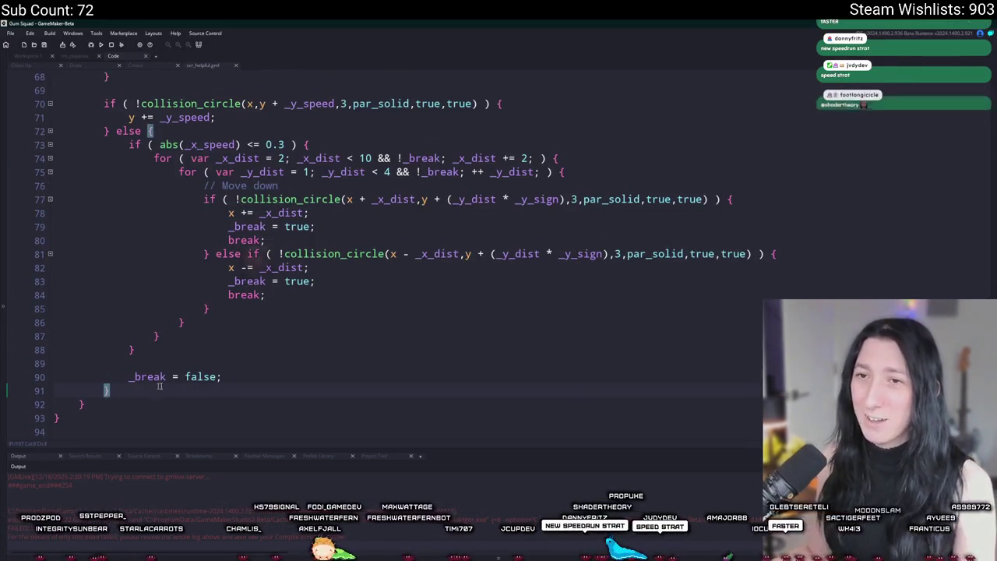
left_click_drag(226, 377, 284, 349)
key("Delete")
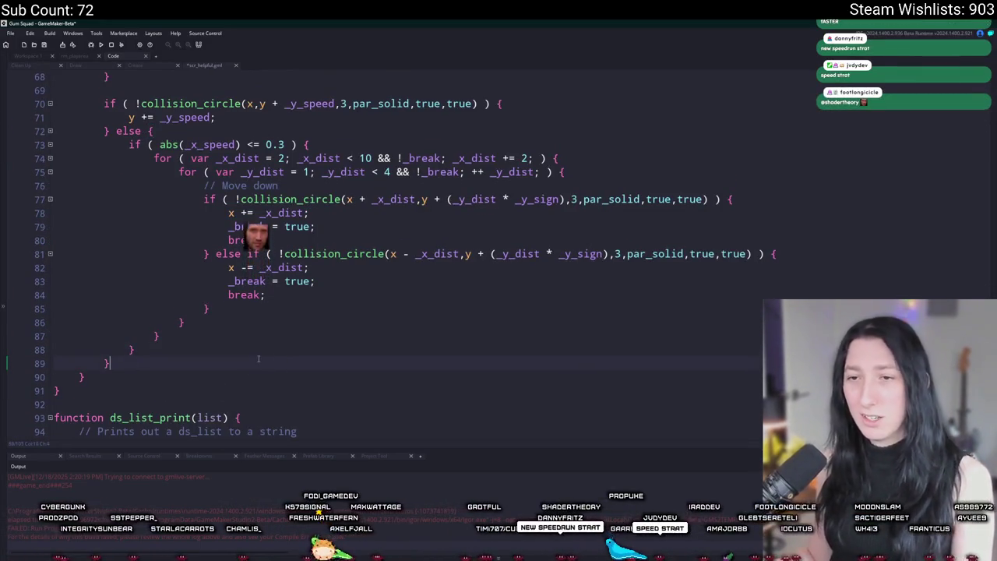
key("Return")
key("Return")
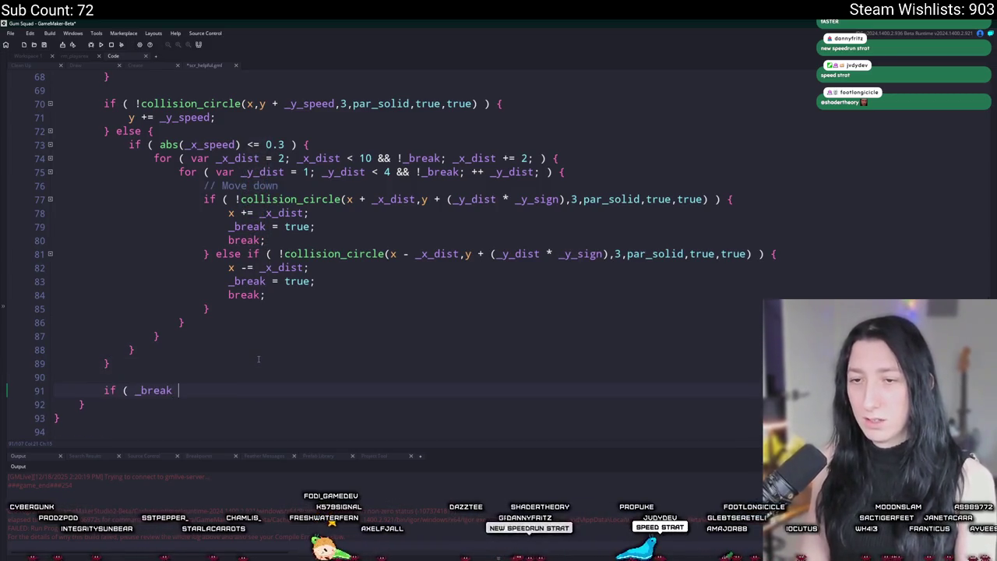
type("brea")
key("BackSpace")
key("BackSpace")
key("BackSpace")
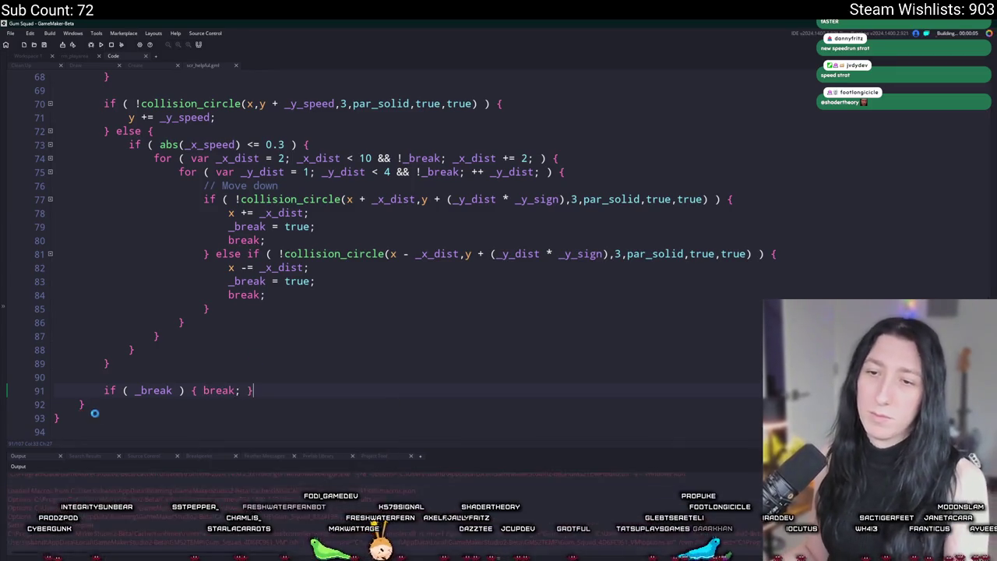
scroll(78, 403, "up", 10)
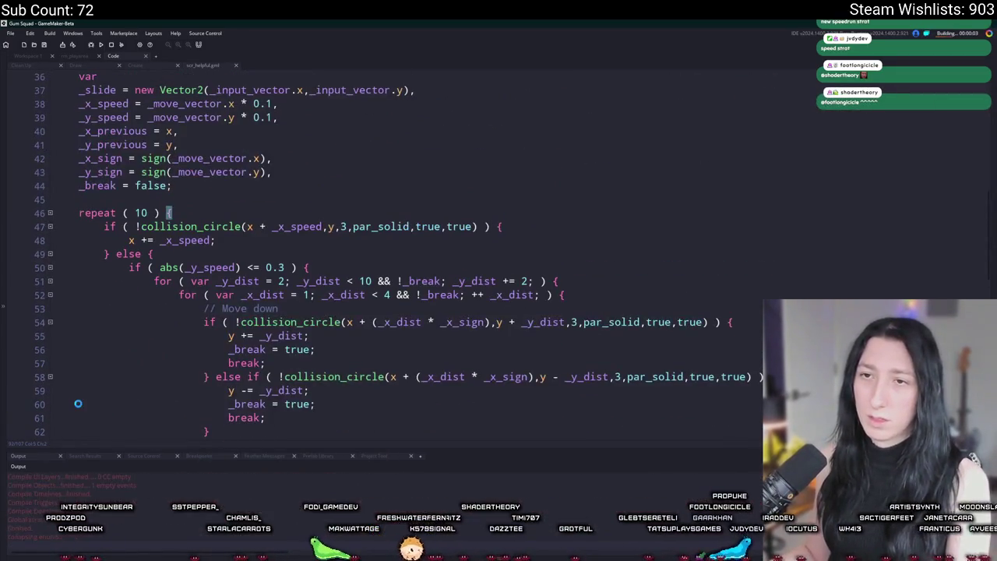
scroll(78, 404, "down", 10)
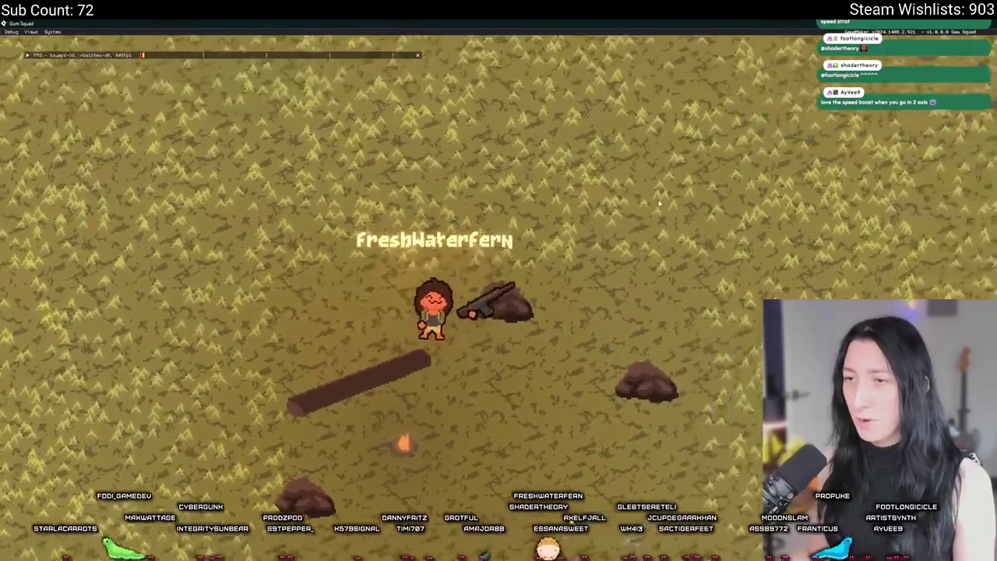
Walk the player into the rocks, sliding along their edges and around their corners.
key("s")
key("d")
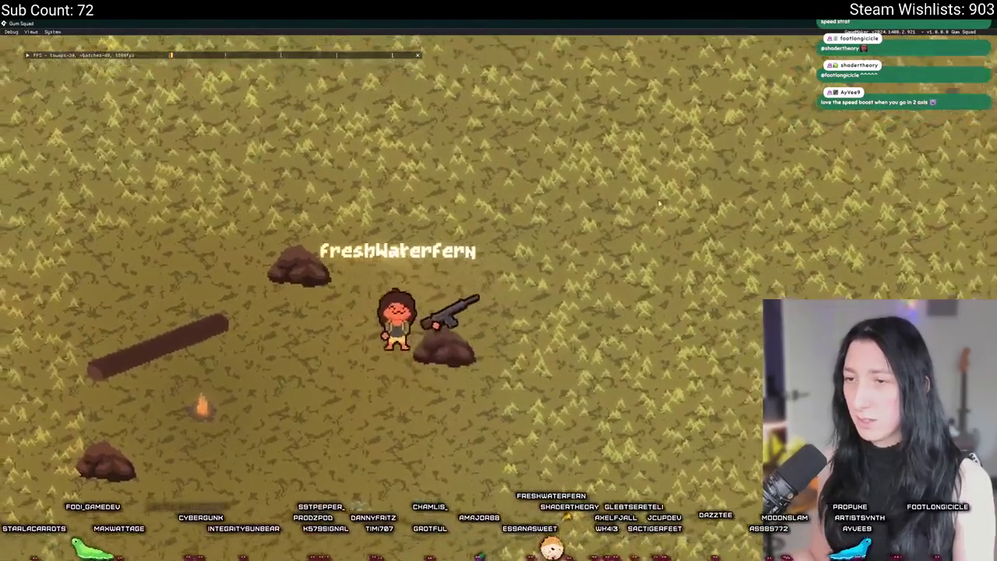
key("s")
key("d")
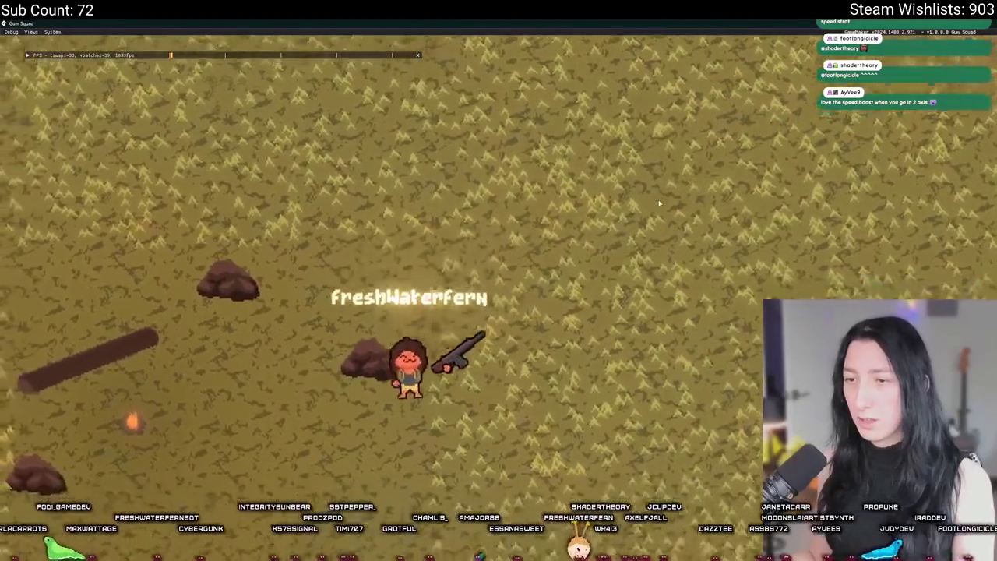
key("s")
key("a")
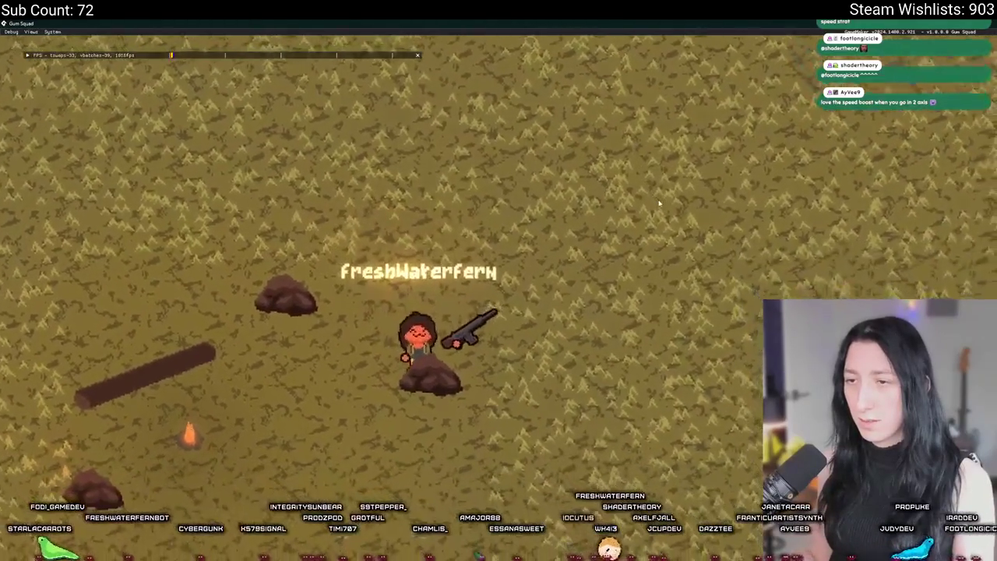
key("s")
key("a")
key("w")
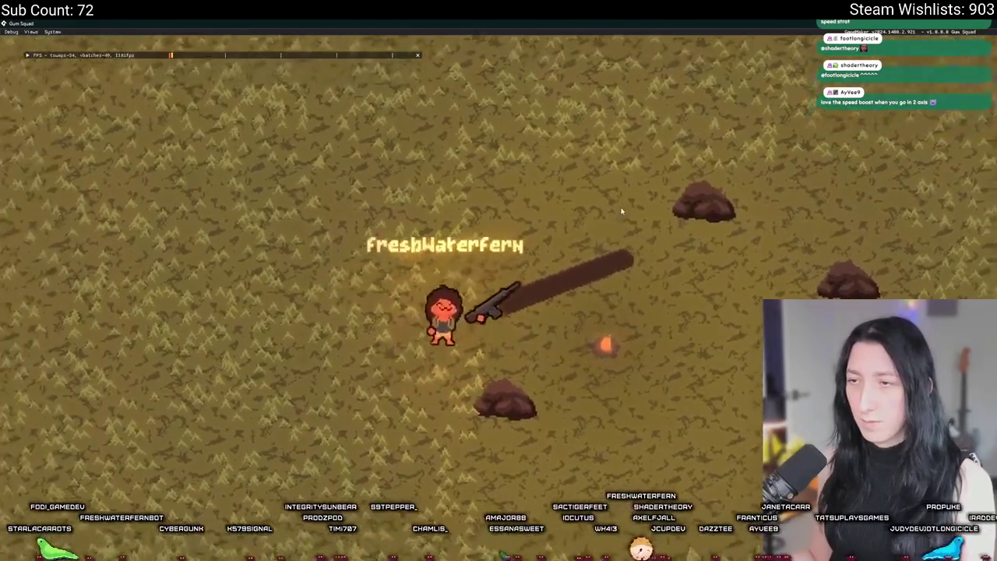
key("d")
key("d")
key("w")
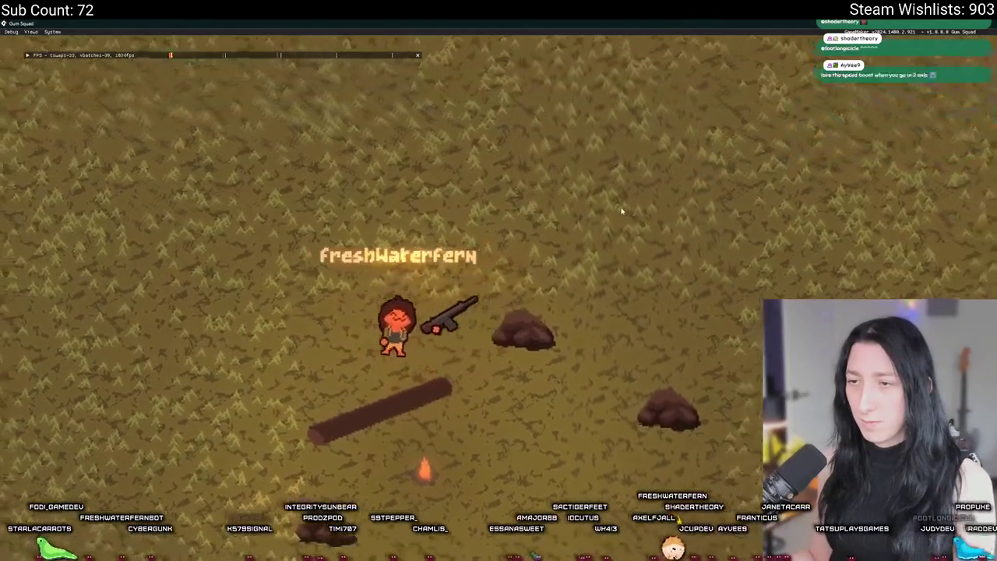
key("a")
key("s")
key("a")
key("w")
key("d")
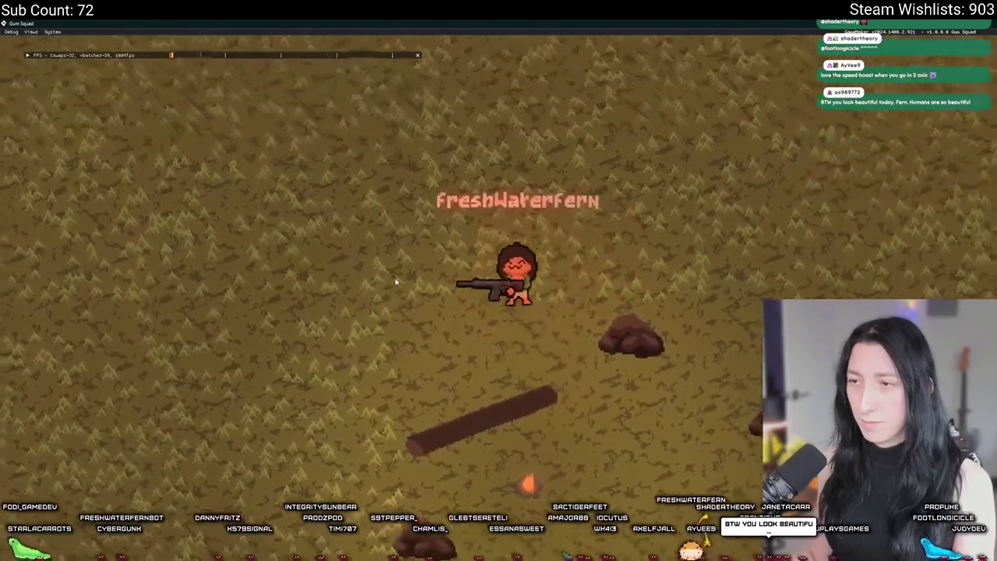
key("s")
key("a")
key("s")
key("a")
key("s")
key("d")
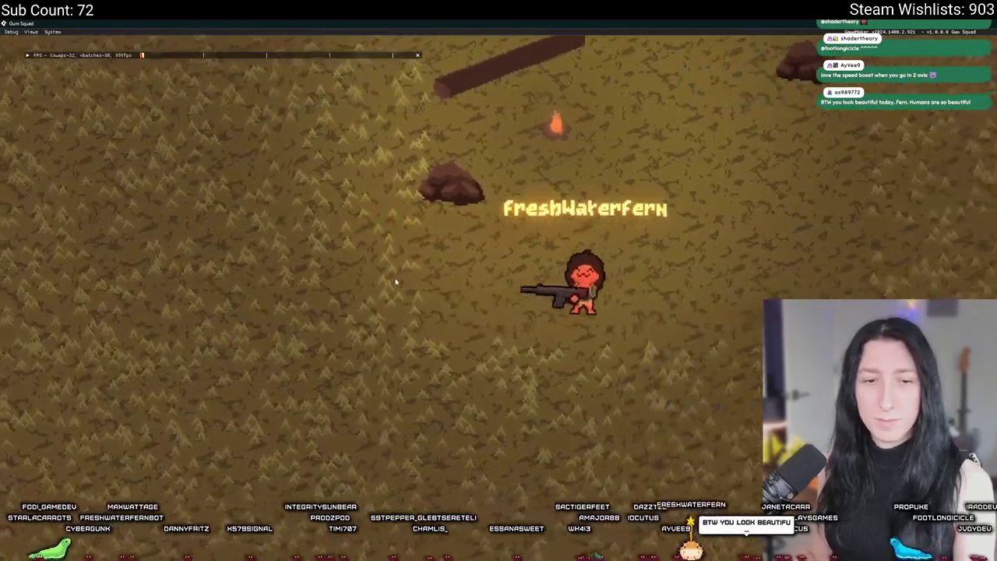
key("w")
key("d")
key("w")
key("d")
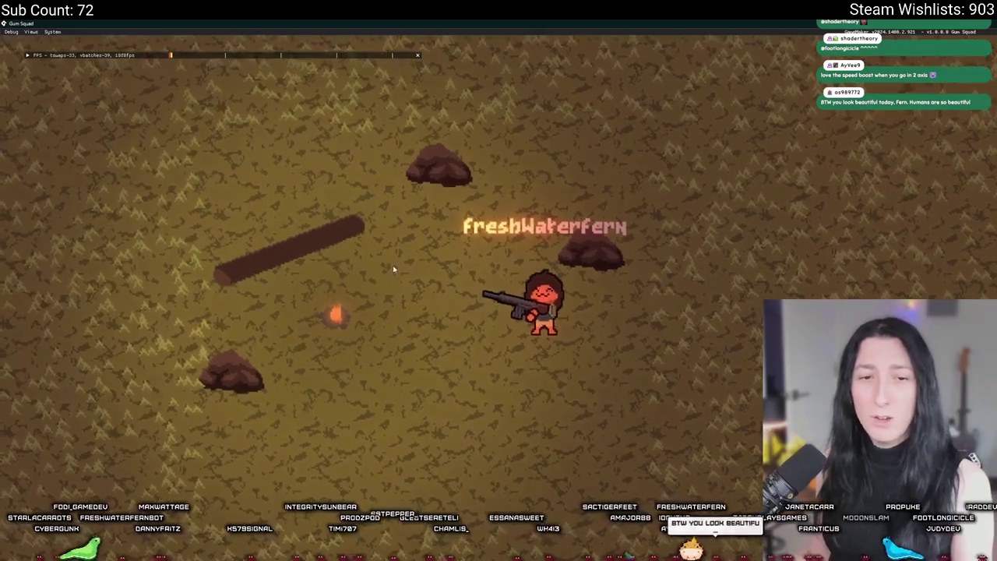
key("a")
key("d")
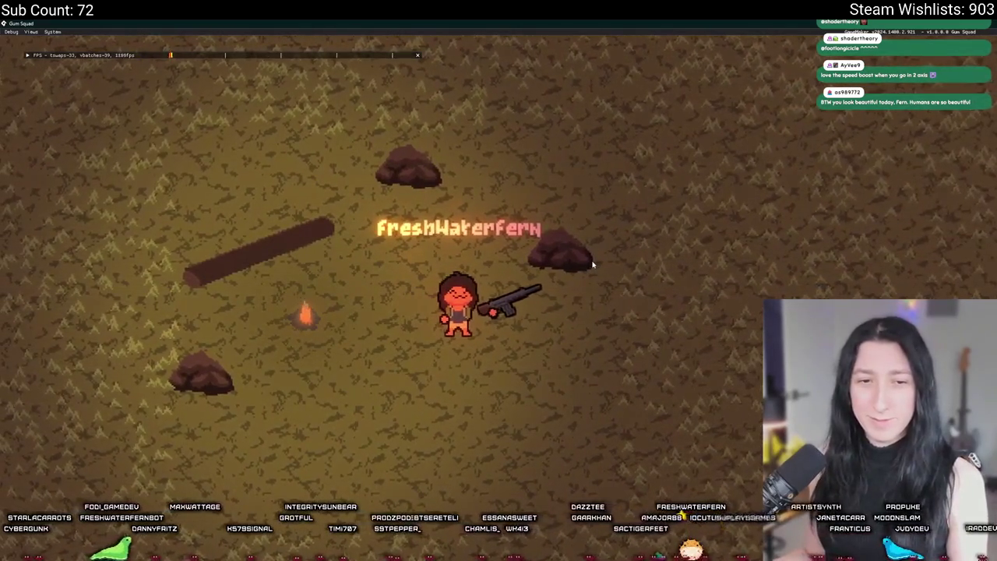
key("w")
key("d")
key("w")
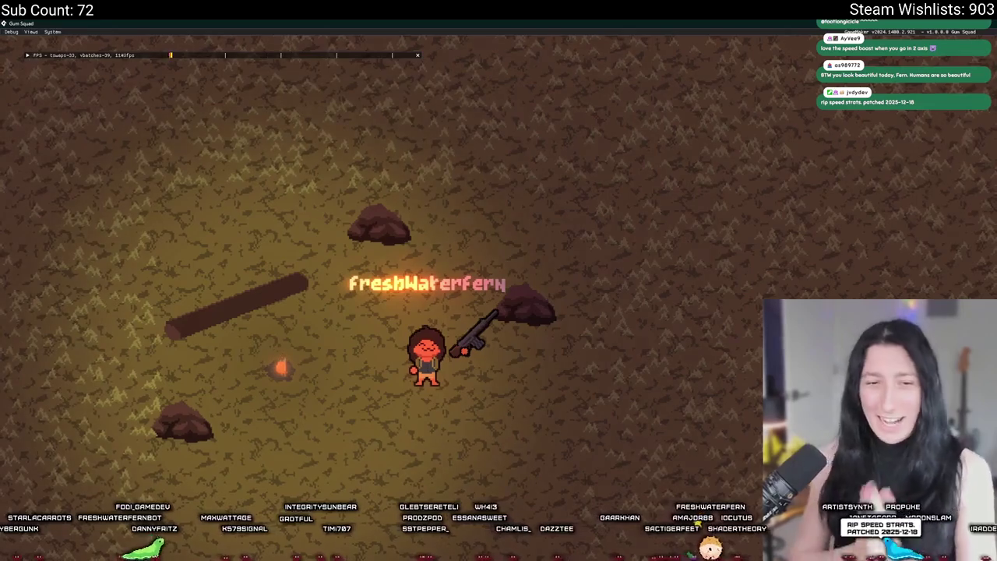
Slide the player along the log's edges, then quit the game back to the collision code.
key("w")
key("a")
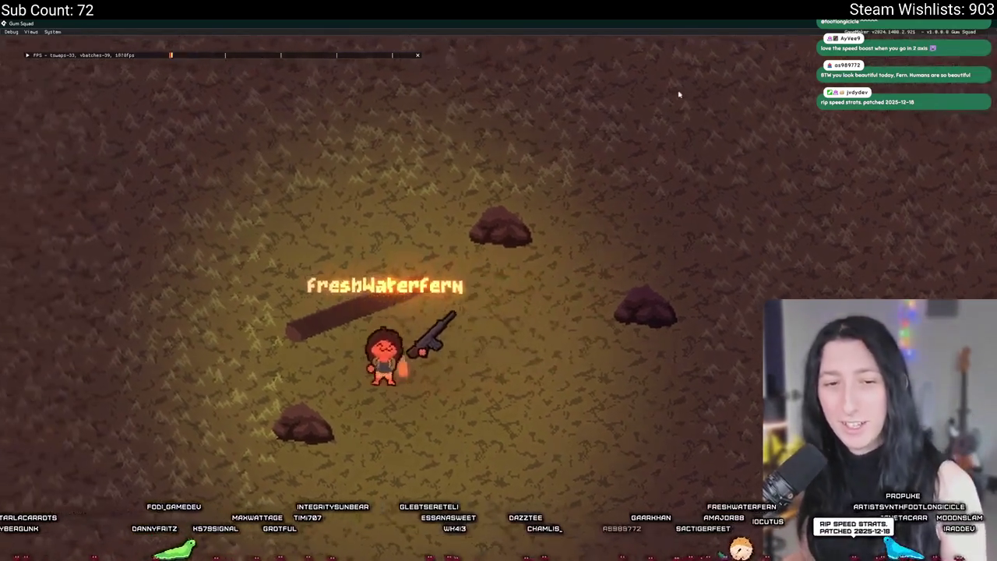
key("w")
key("a")
key("s")
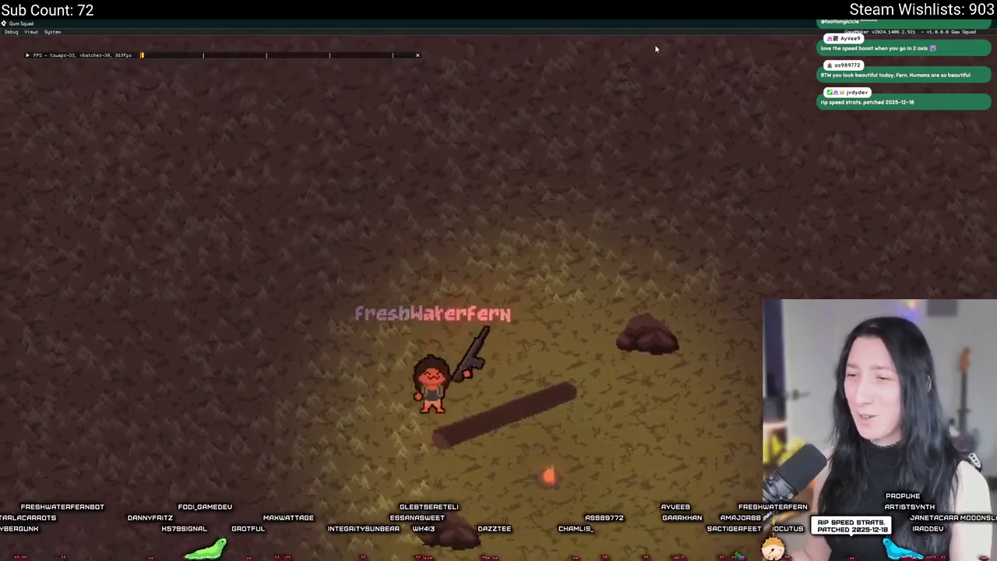
key("d")
key("s")
key("d")
key("w")
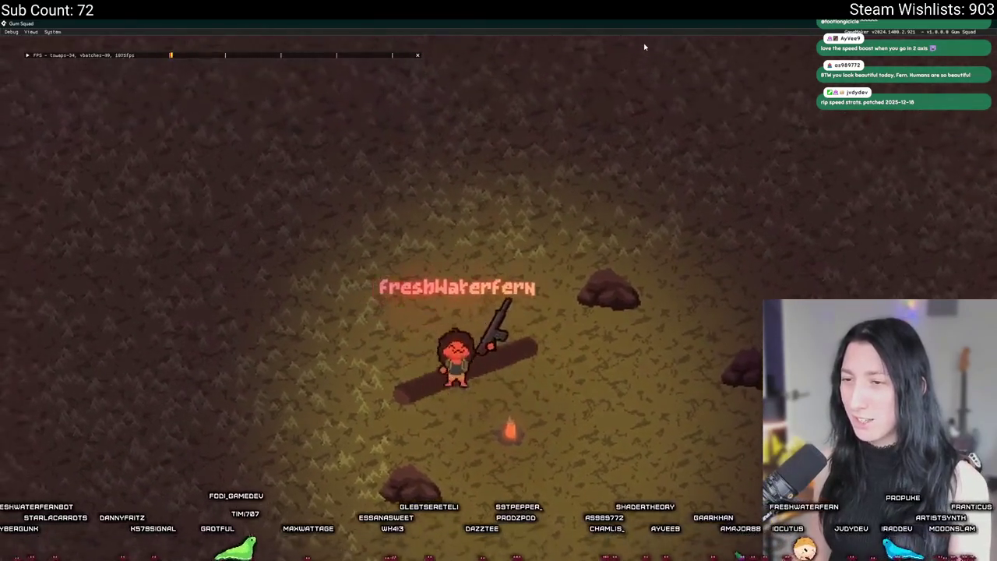
key("a")
key("d")
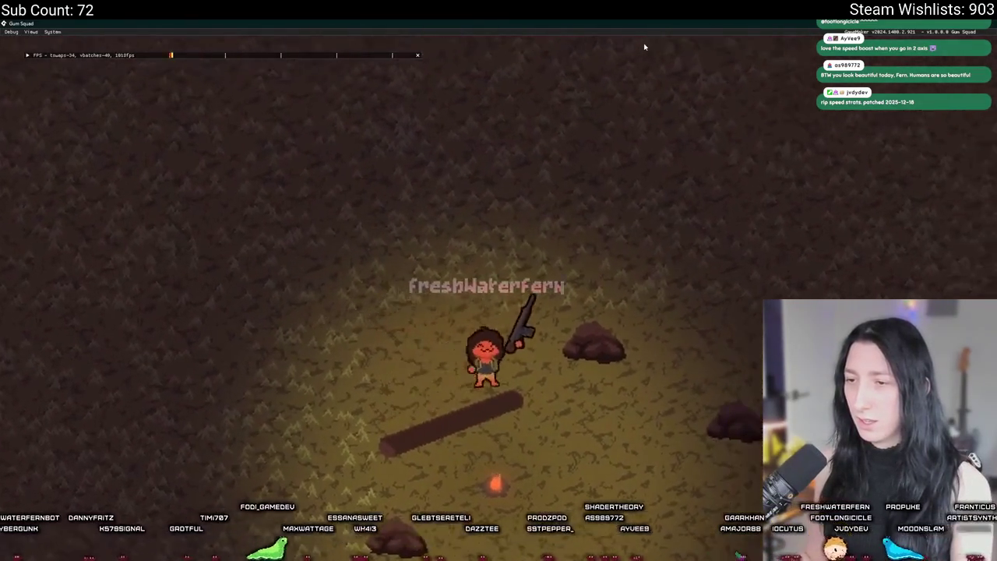
key("s")
key("a")
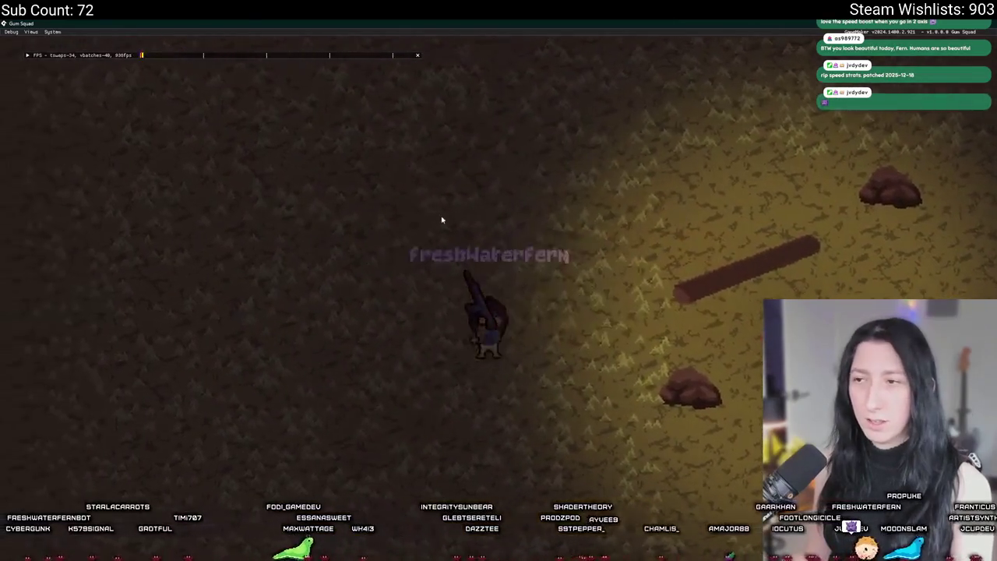
key("s")
key("d")
key("w")
key("d")
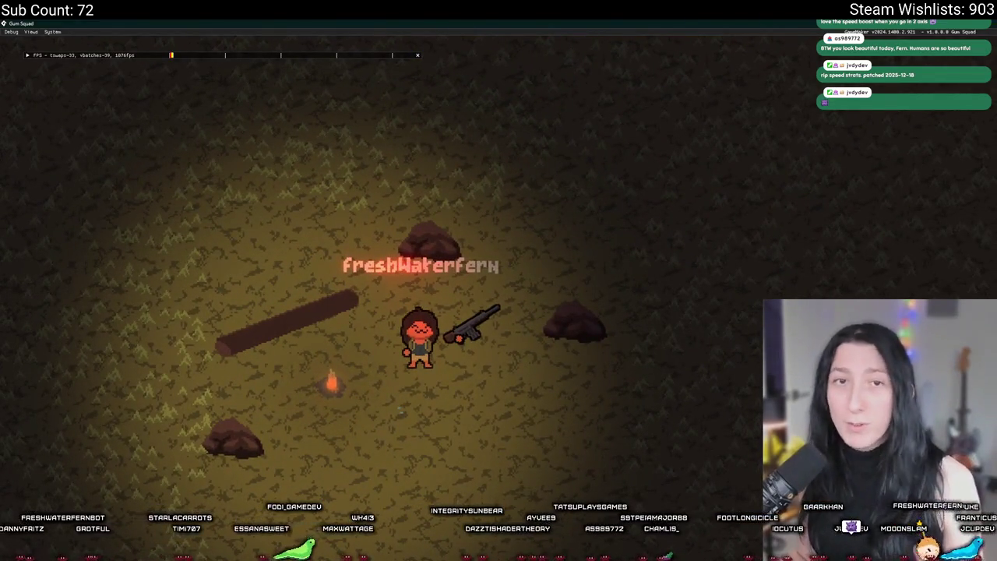
key("Escape")
scroll(304, 371, "up", 1)
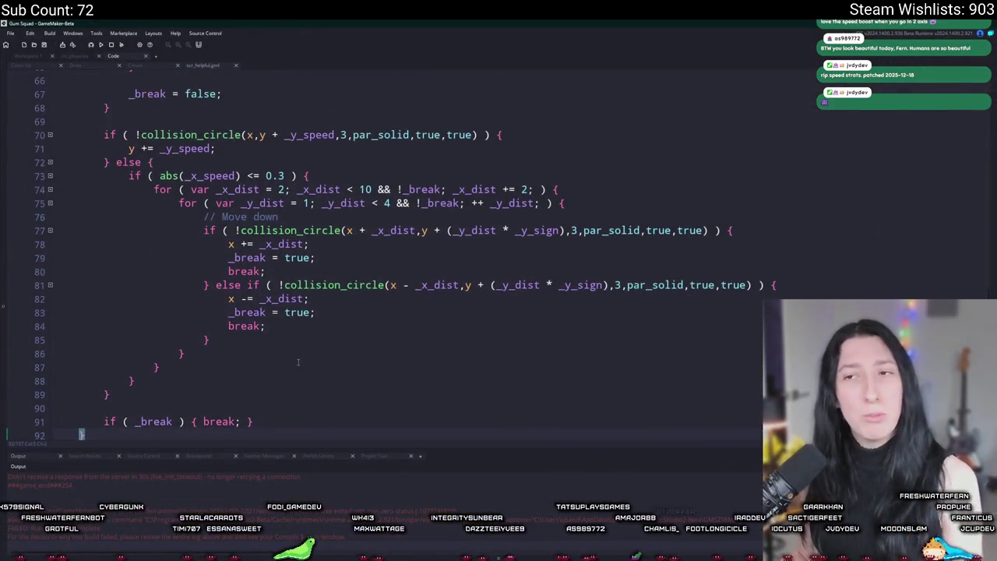
Time the repeat(10) loop with var _time = get_timer() and log(get_timer() - _time), then start the game.
scroll(156, 220, "up", 7)
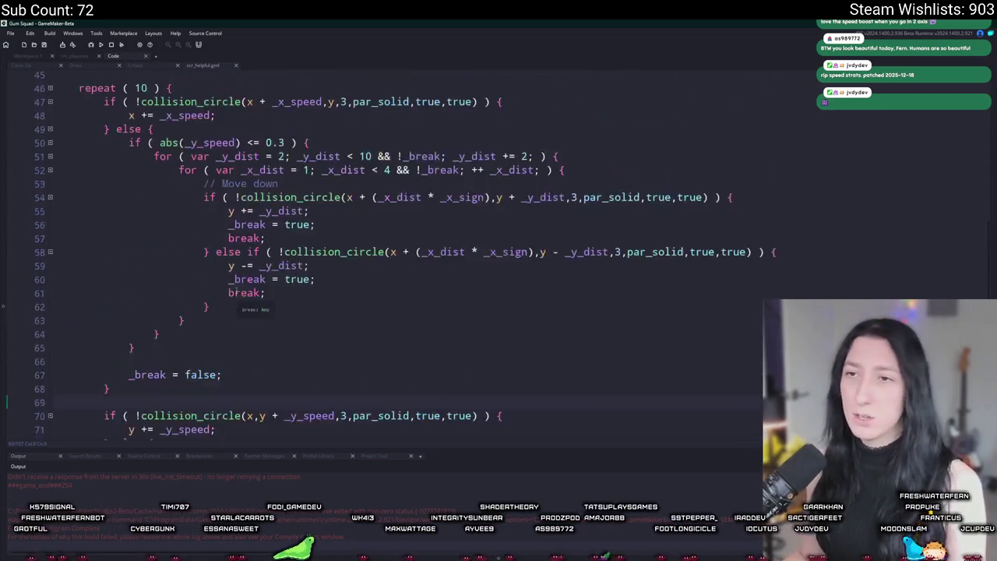
triple_click(263, 146)
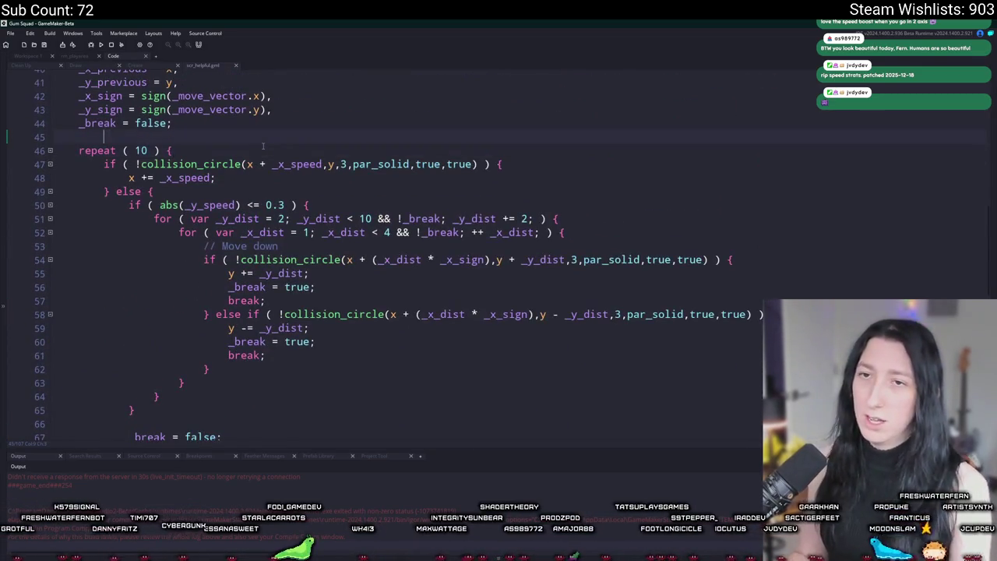
key("Return")
type("var _time = get_timer();")
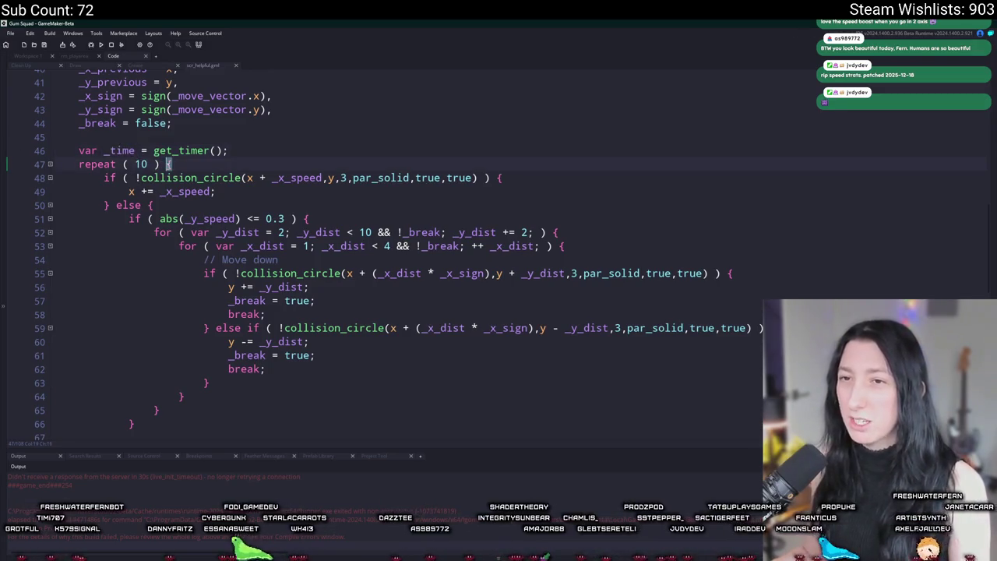
scroll(157, 381, "down", 11)
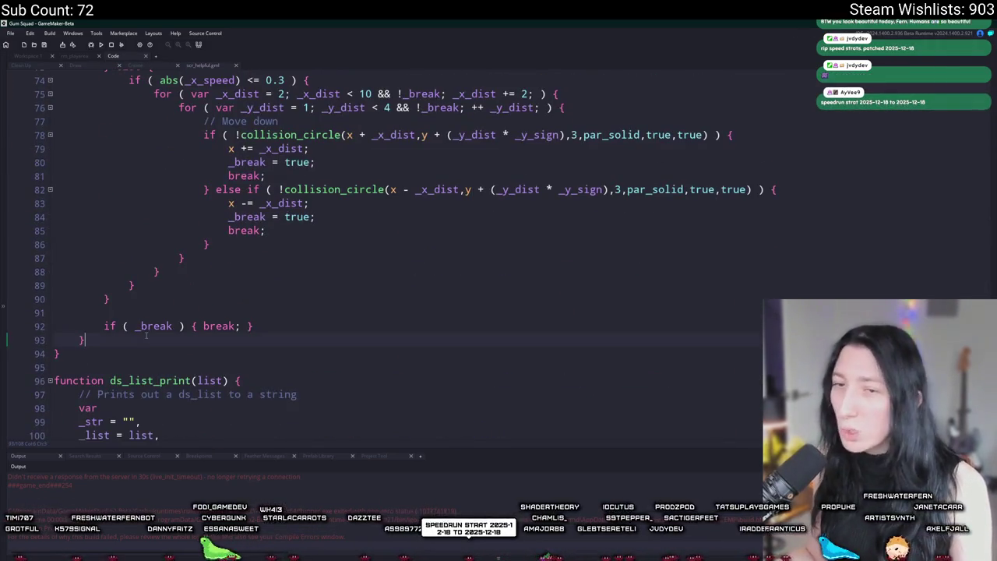
key("Return")
key("Return")
type("log(get_timer() - _time);")
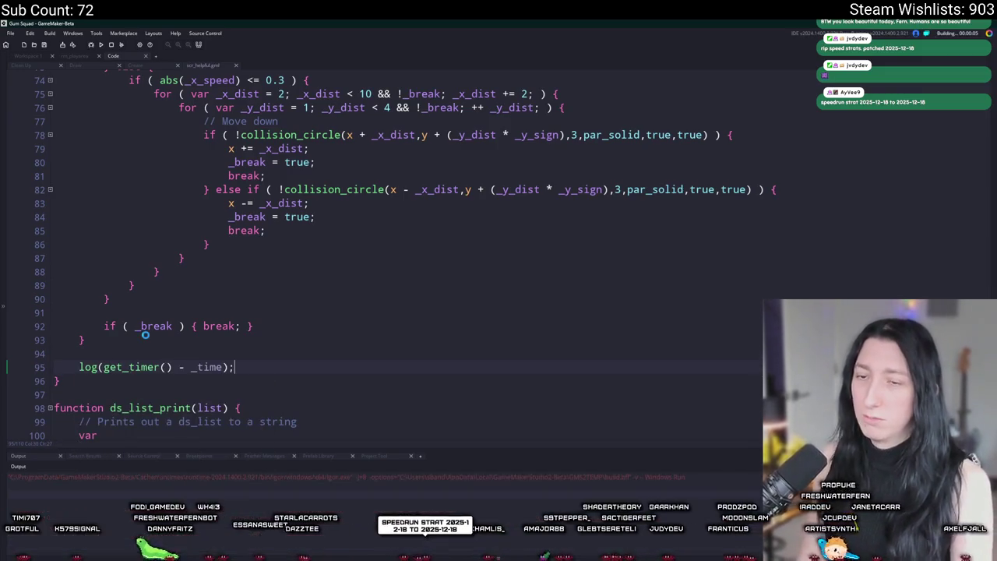
scroll(149, 332, "up", 13)
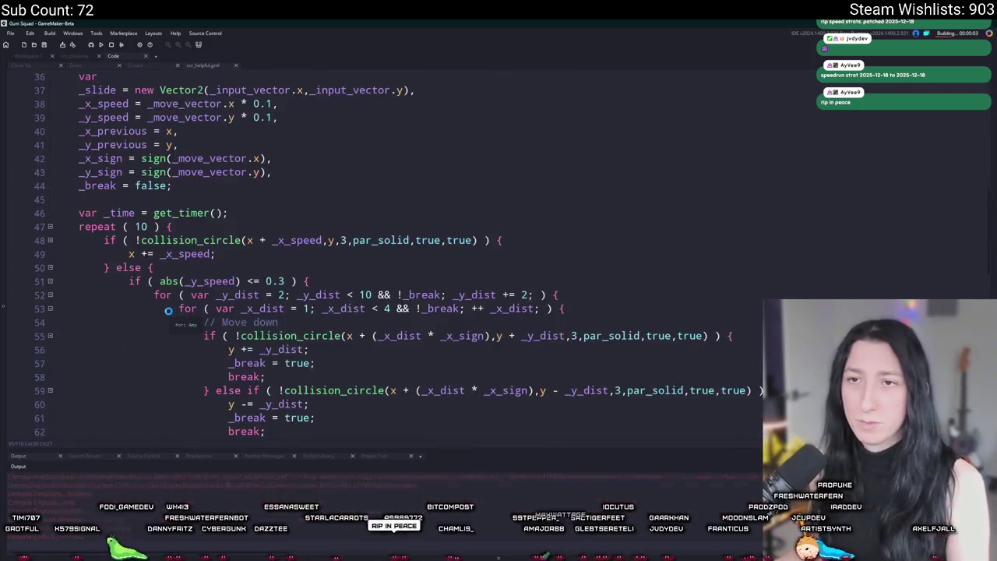
scroll(167, 310, "down", 12)
scroll(195, 285, "down", 1)
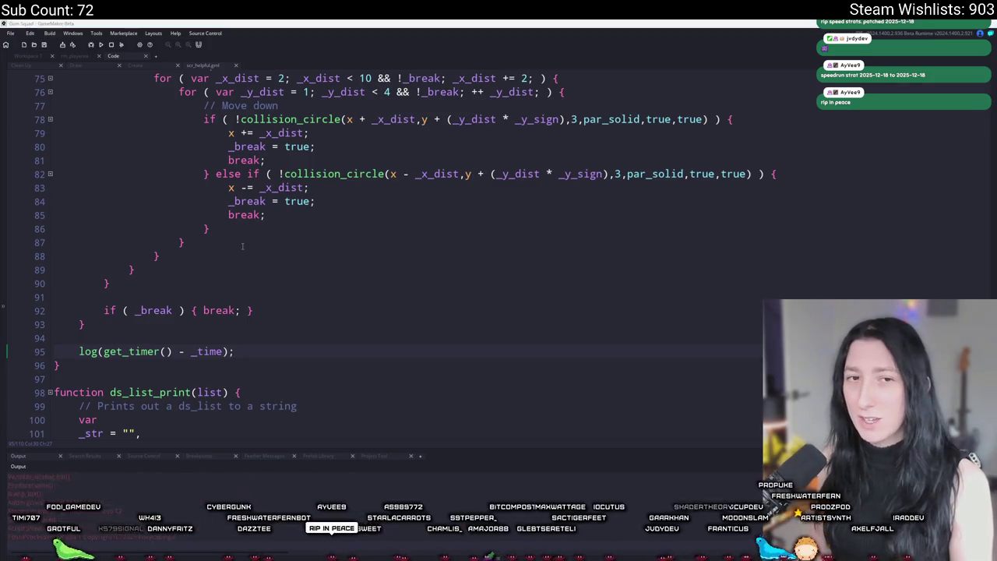
left_click(455, 280)
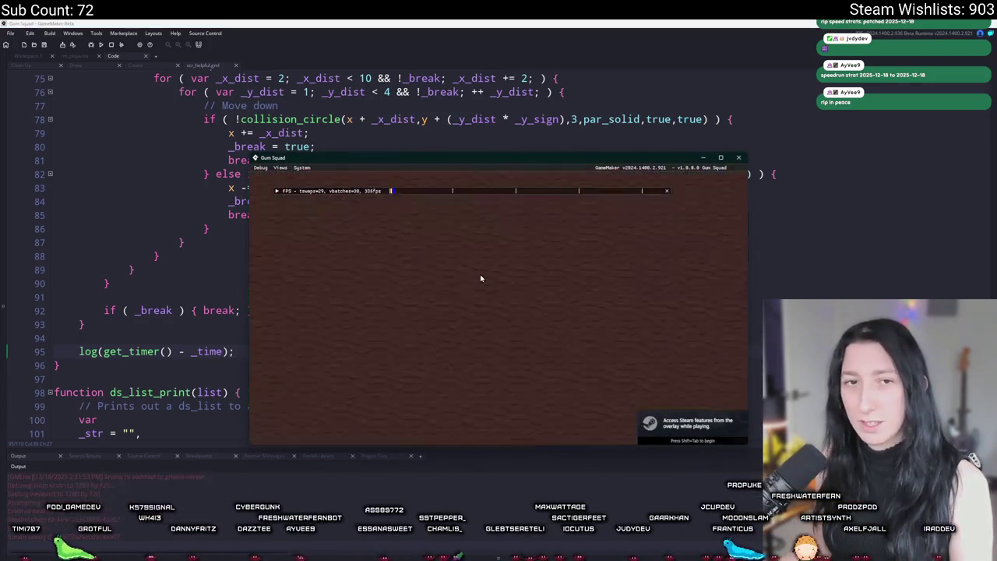
Walk the player around the log to trigger the timing log, then bring the collision code back.
key("w")
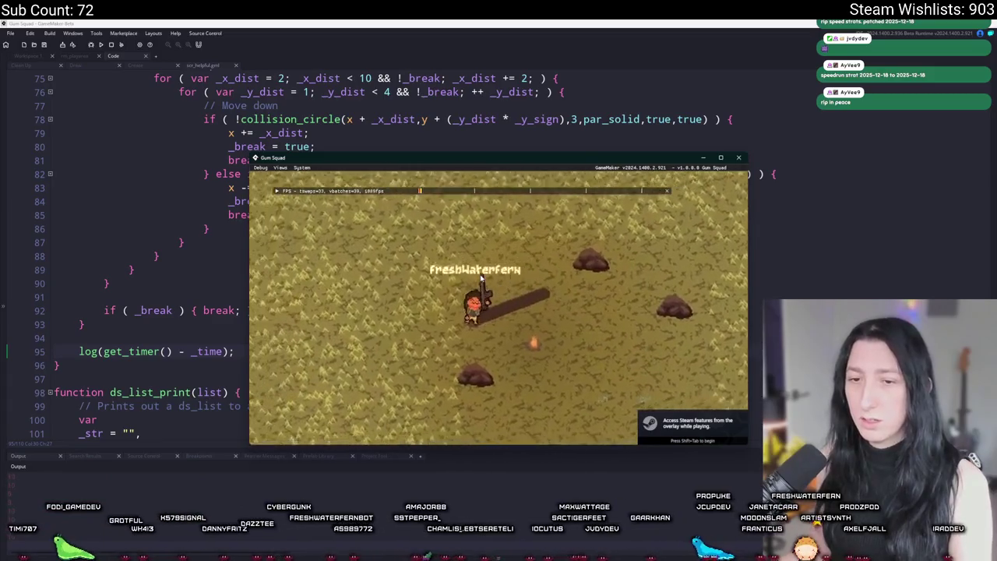
key("a")
key("s")
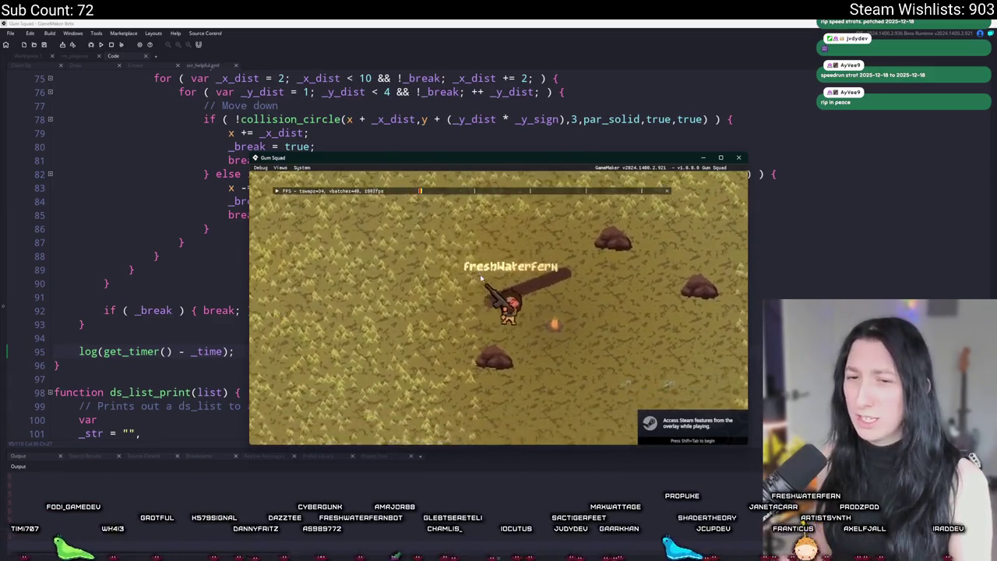
key("d")
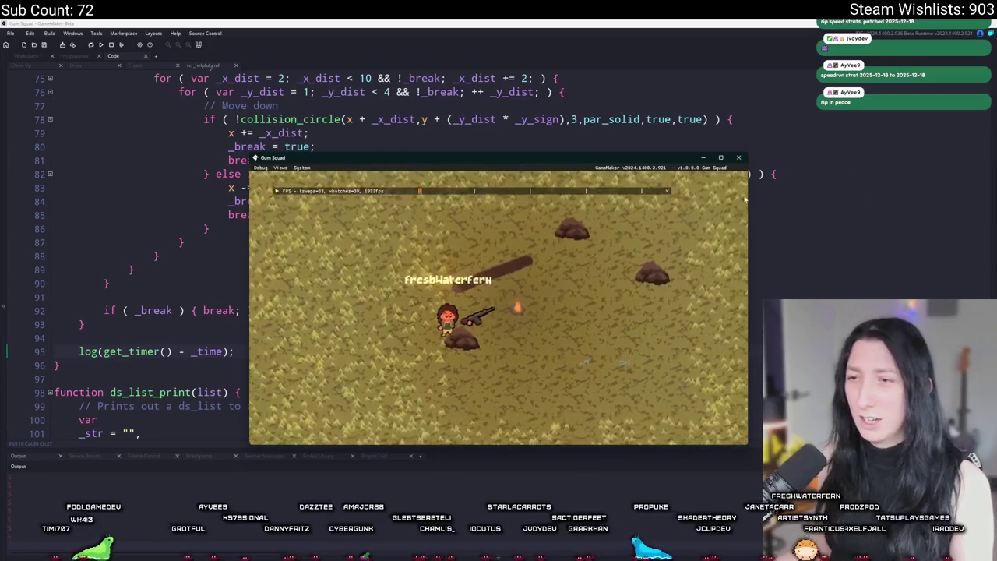
key("w")
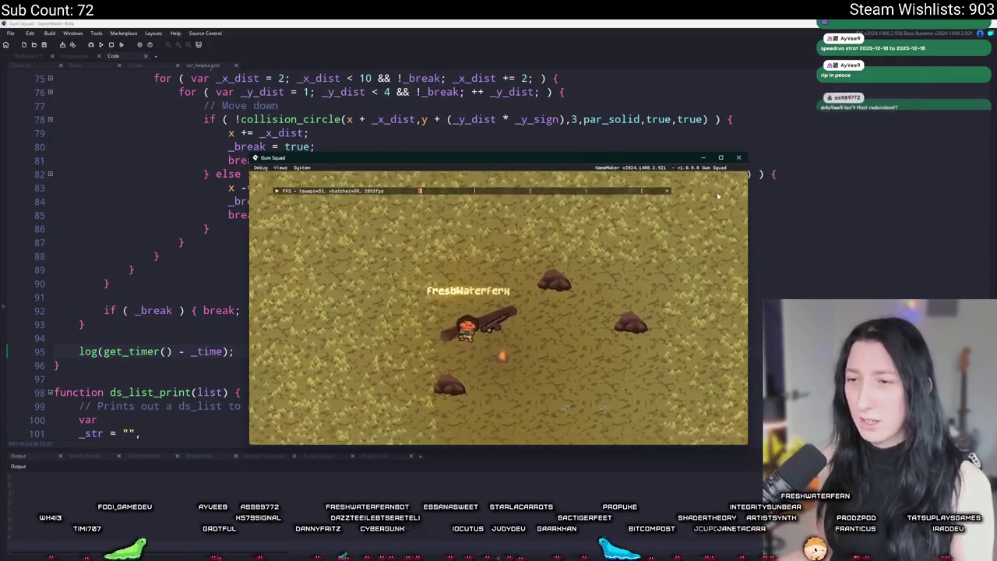
key("d")
key("w")
key("d")
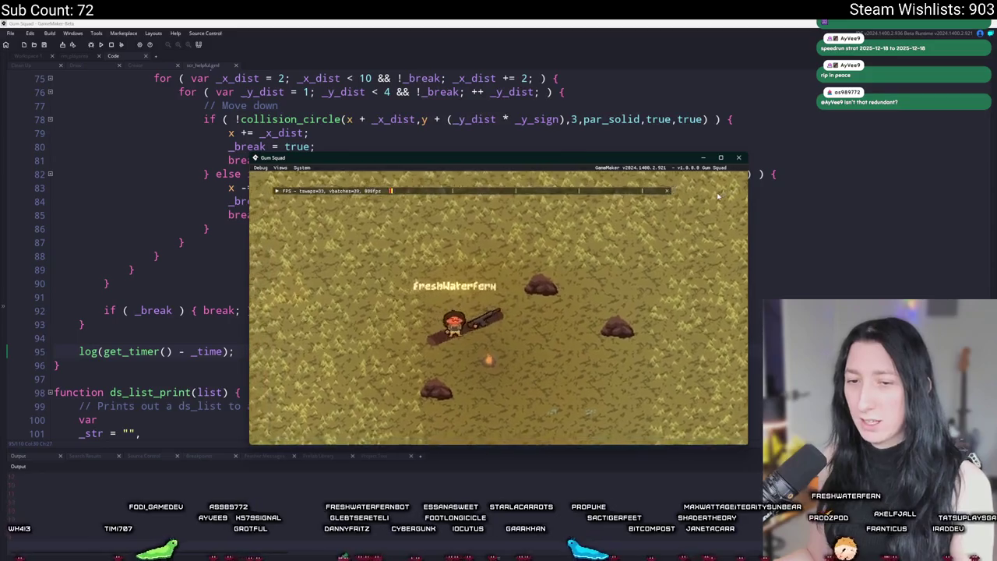
key("a")
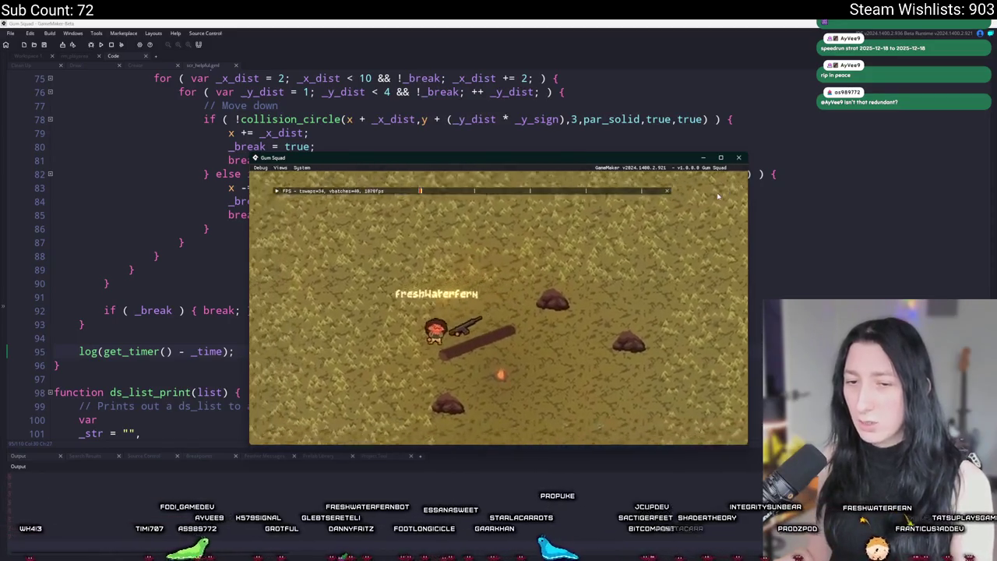
key("s")
key("s")
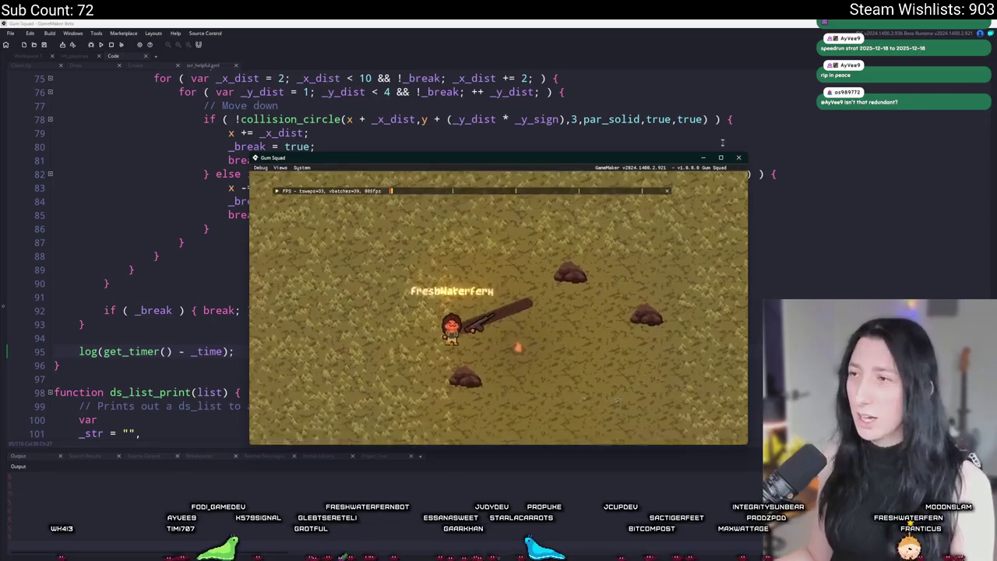
left_click(243, 274)
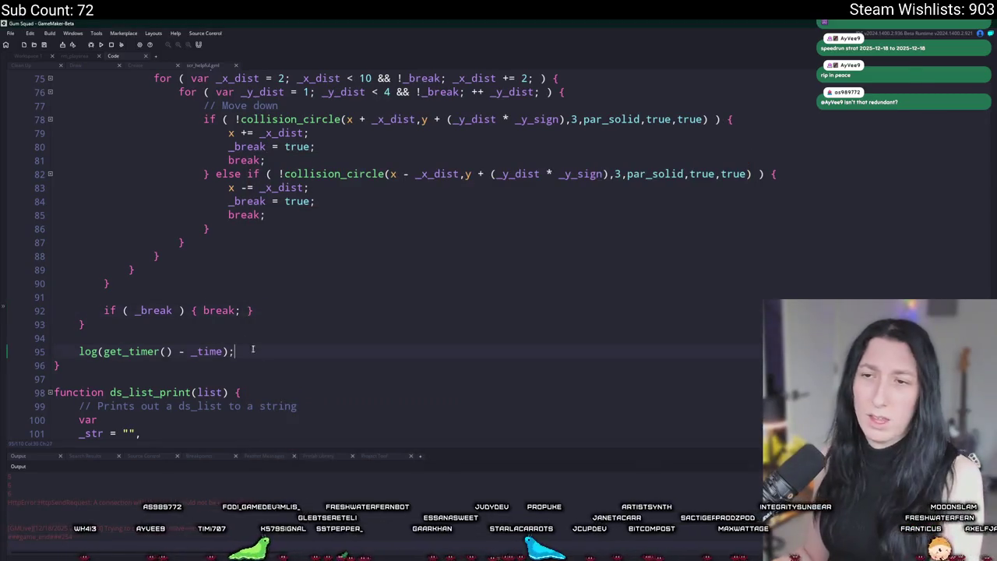
Delete the var _time = get_timer() line on line 46 and close the scr_helpful script.
scroll(249, 343, "up", 3)
scroll(245, 312, "up", 11)
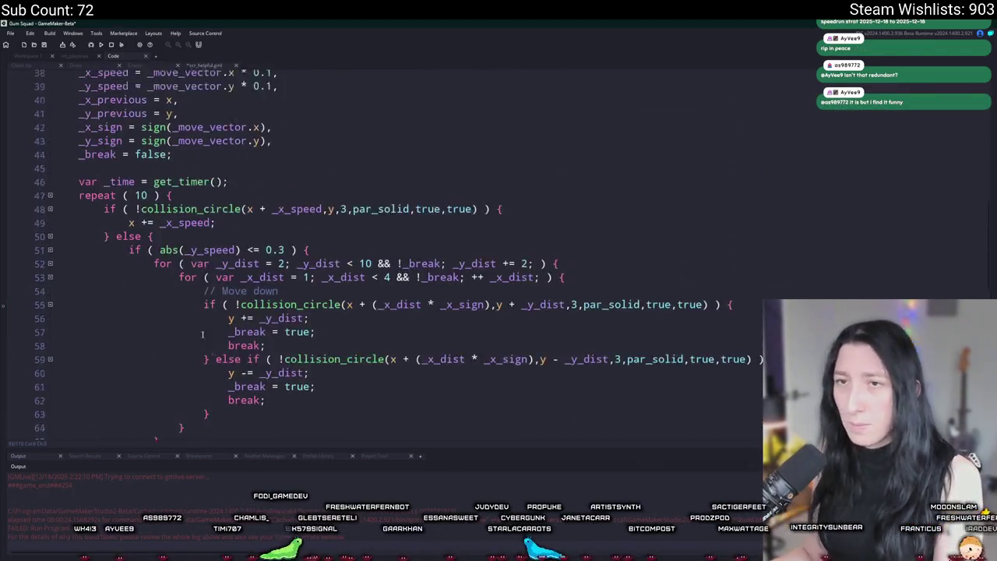
left_click(13, 261)
key("BackSpace")
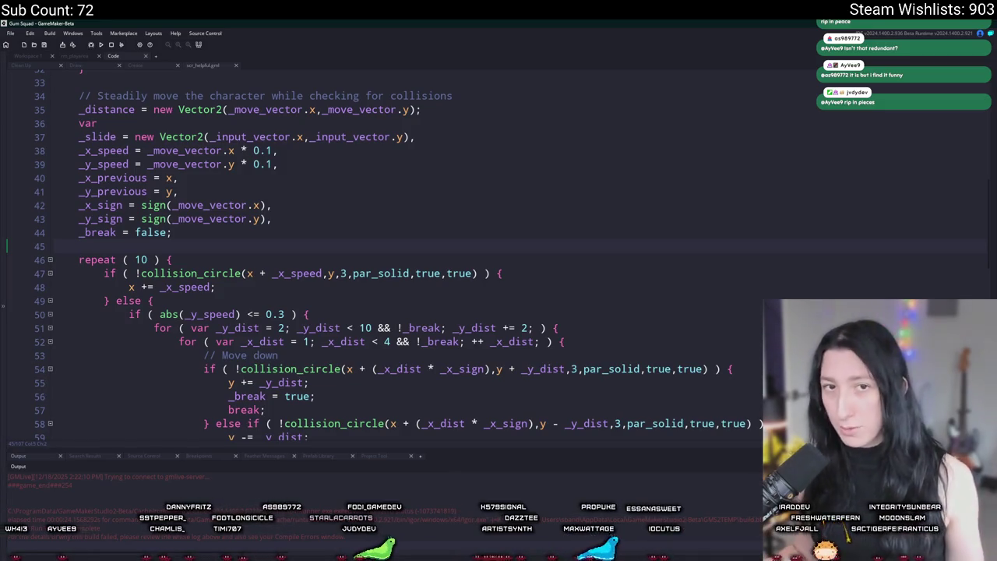
scroll(426, 225, "up", 3)
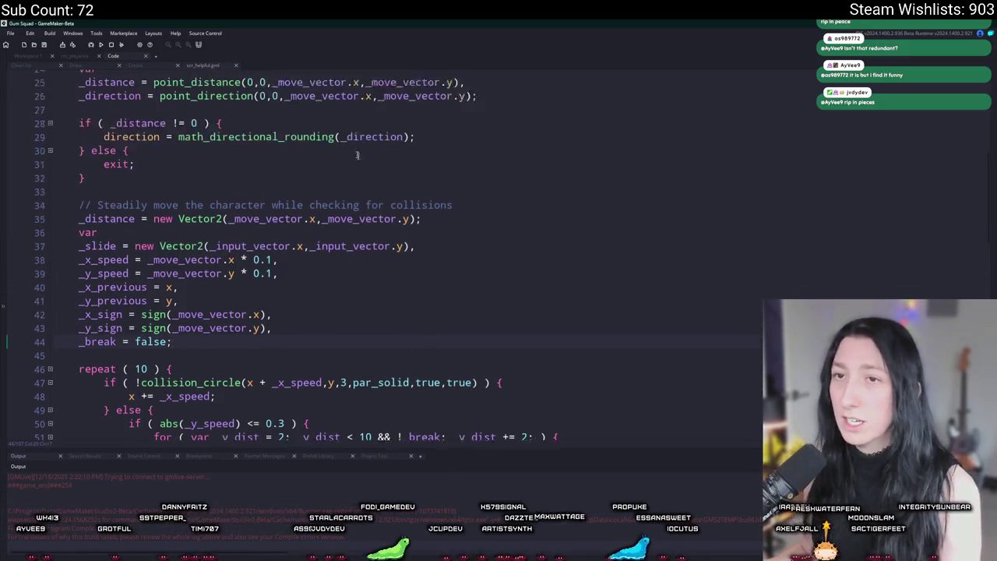
middle_click(205, 68)
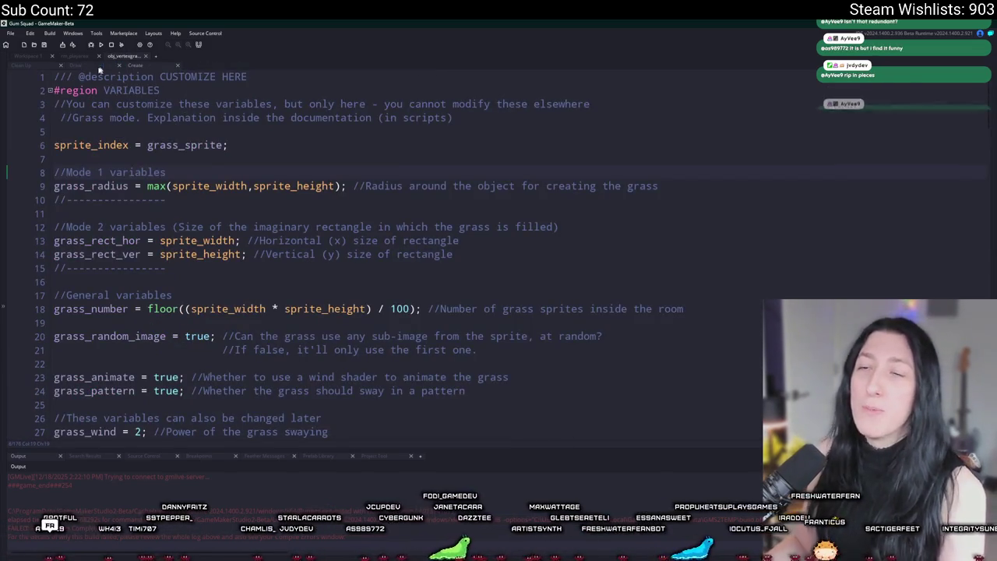
From Workspace 1, glance at rm_playarea, then open obj_vertexgrass's Draw event code.
left_click(24, 58)
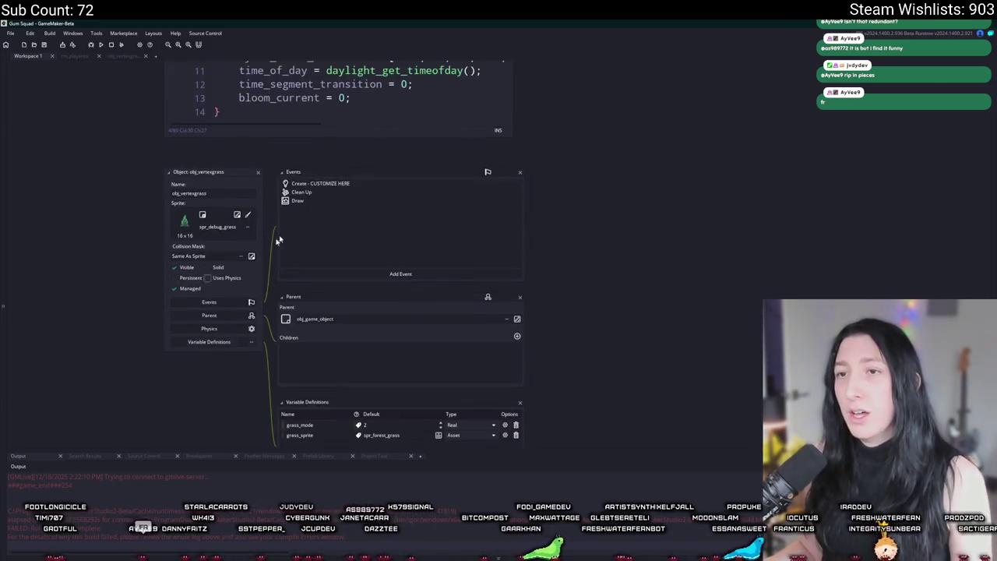
key("ctrl+Tab")
scroll(611, 151, "down", 15)
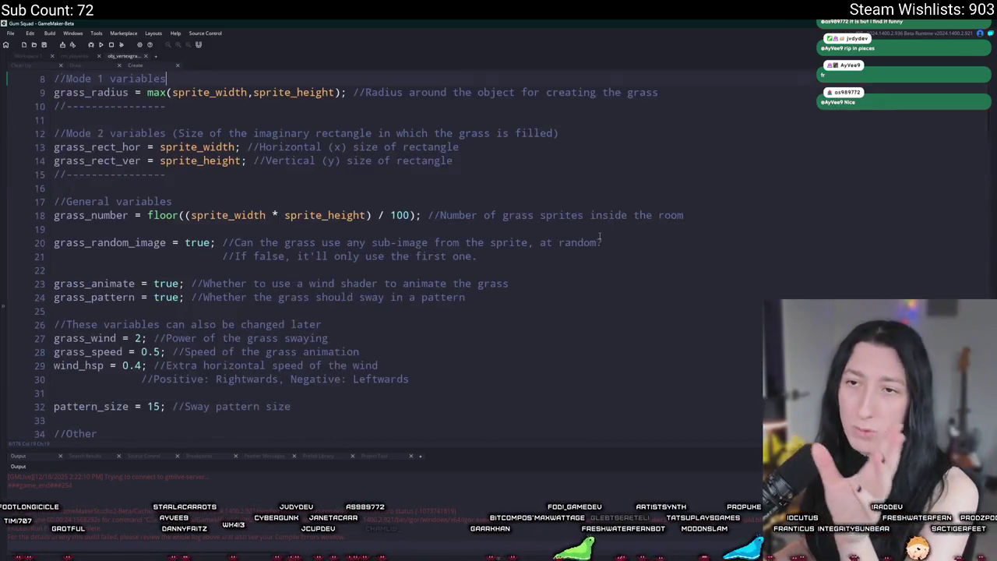
scroll(611, 151, "down", 18)
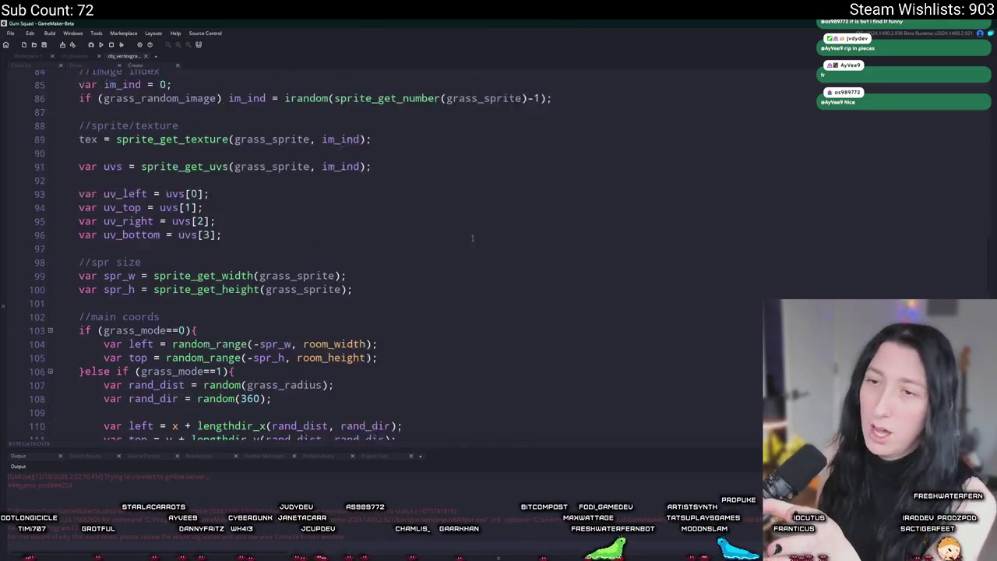
left_click(81, 56)
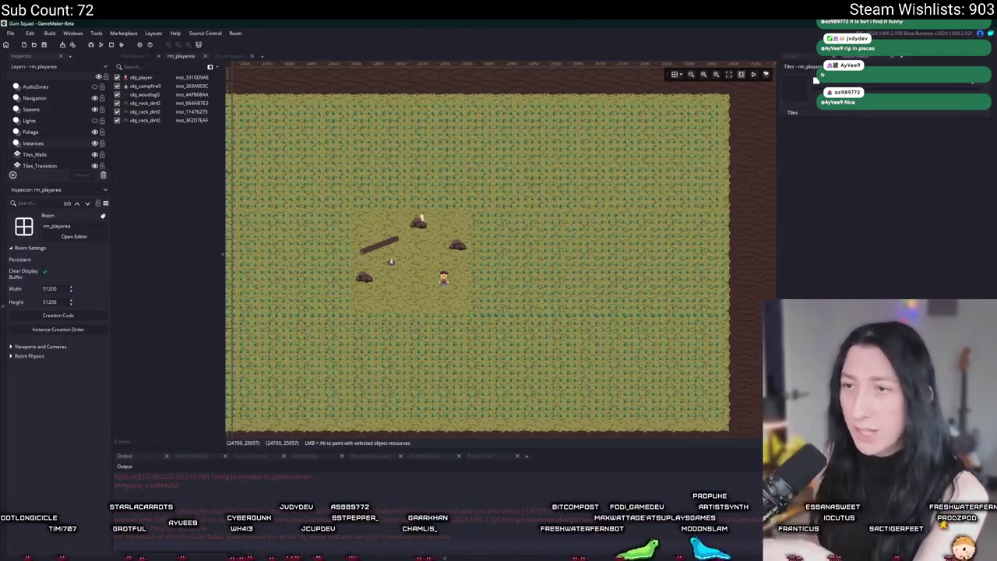
left_click(145, 58)
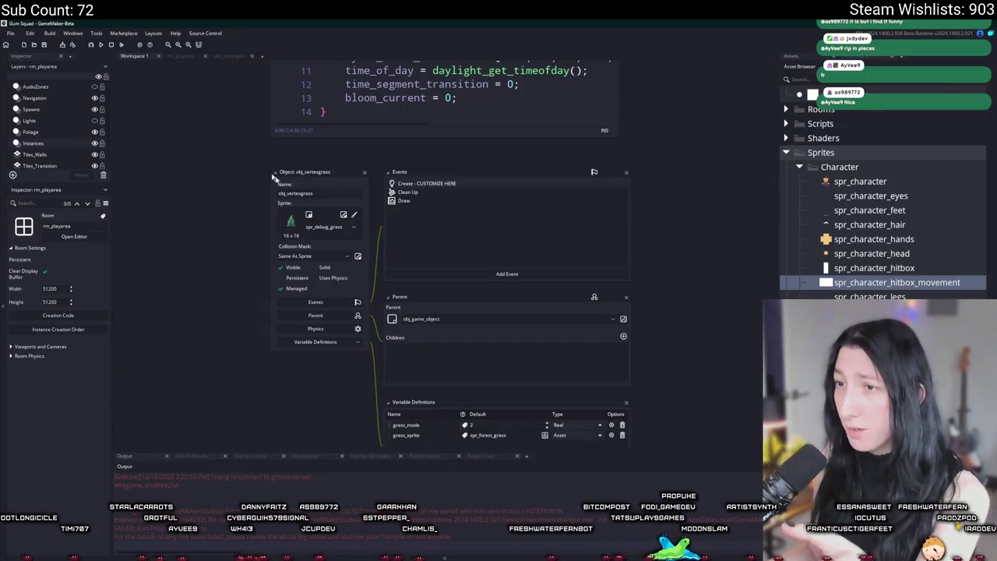
double_click(394, 201)
scroll(421, 326, "up", 2)
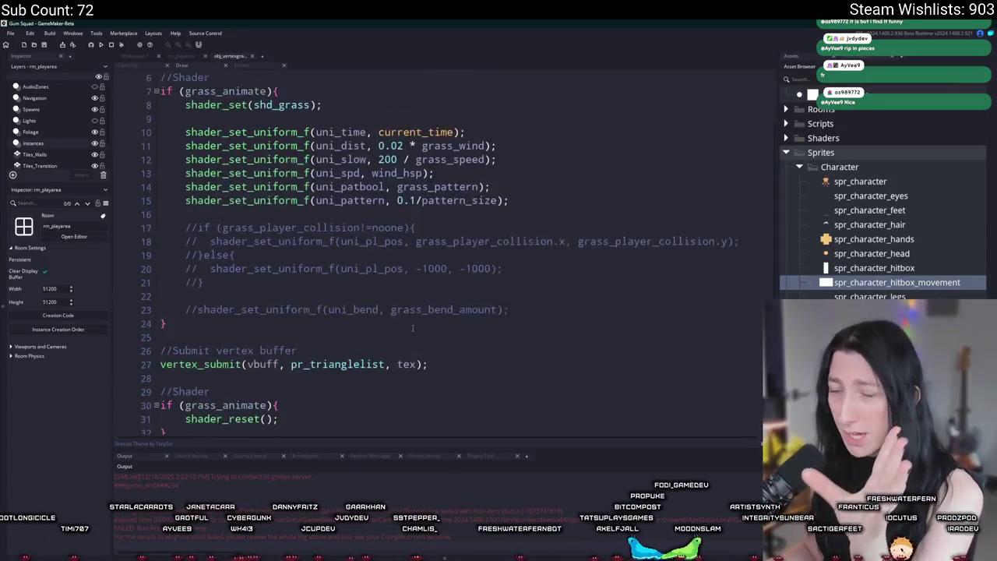
scroll(409, 331, "down", 2)
scroll(407, 312, "up", 4)
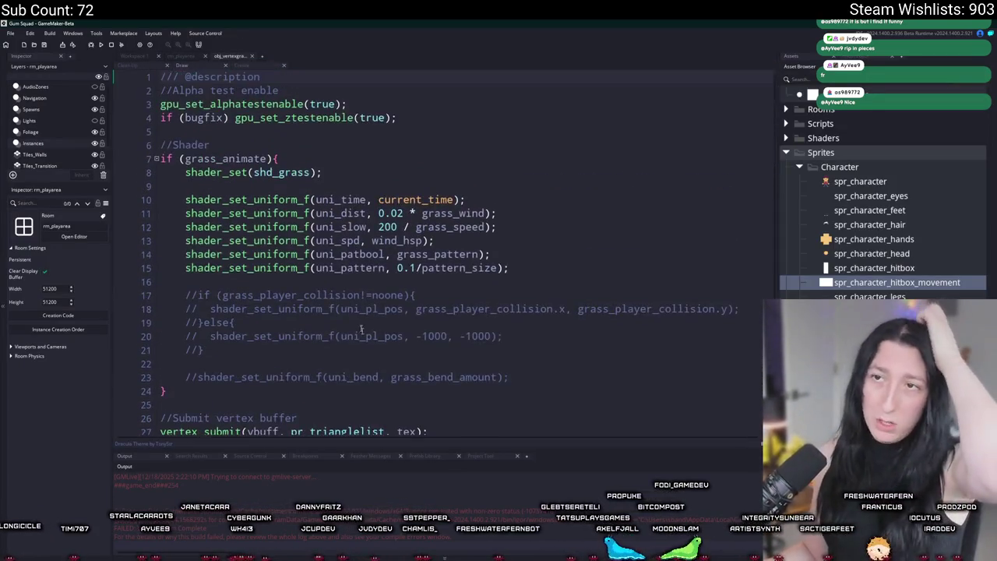
Add draw_rectangle(bbox_left,bbox_top,bbox_right,bbox_bottom,false) at the top of the Draw event.
left_click(443, 108)
key("Up")
key("Return")
key("Return")
key("Return")
key("Up")
type("dra")
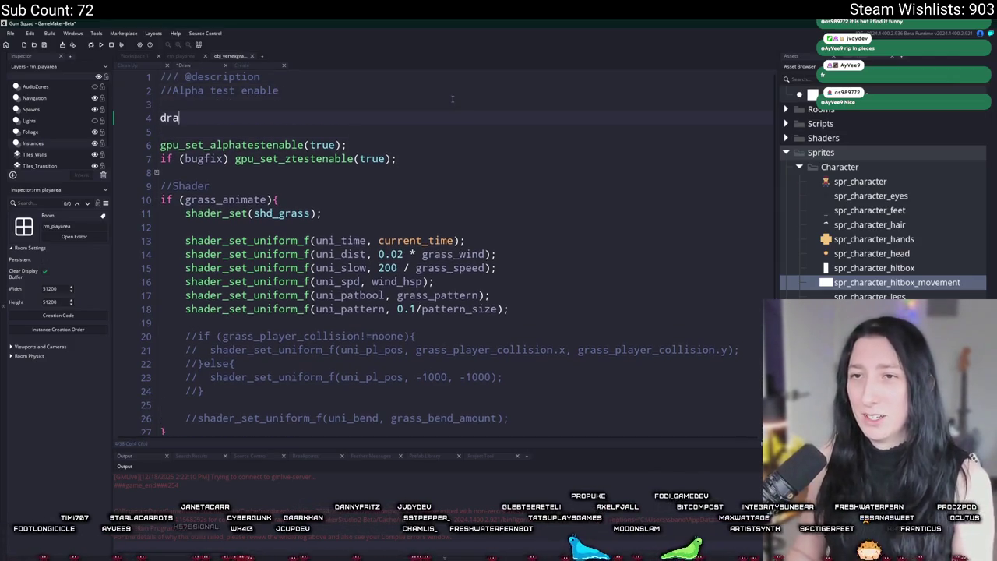
type("w_Rectangl")
key("Return")
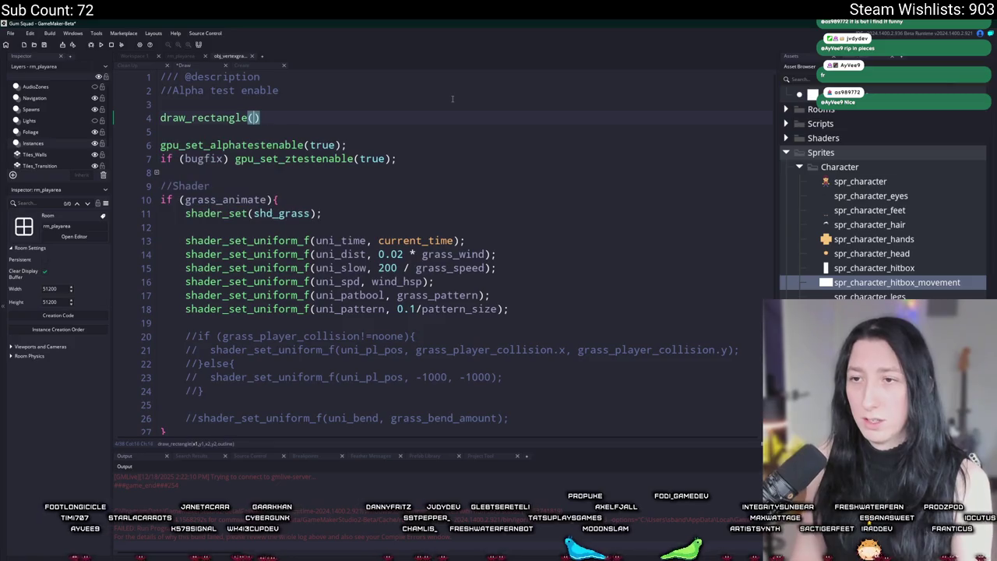
type("bbox_left,bbox_topkb")
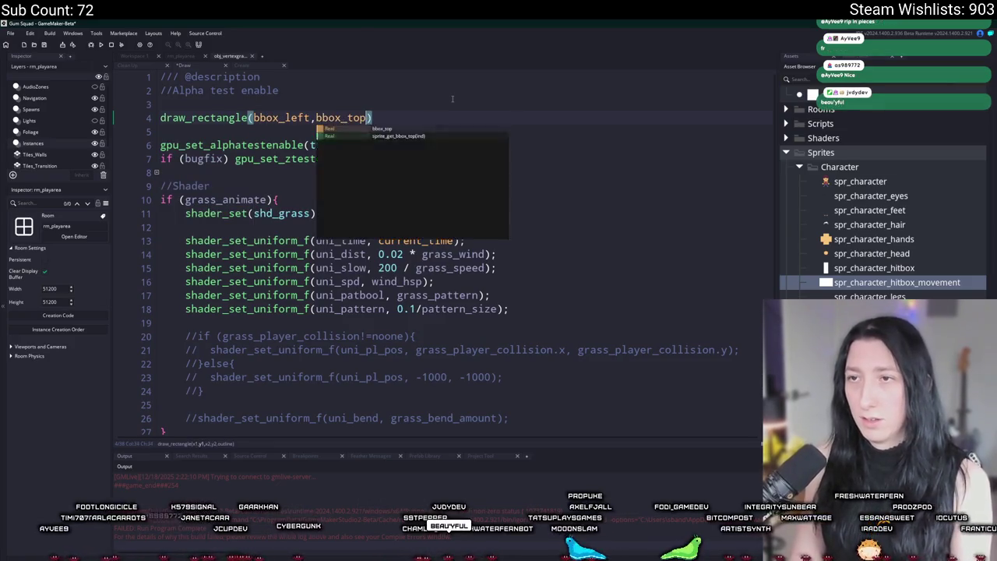
key("BackSpace")
key("BackSpace")
type(",bbox_right,bbox")
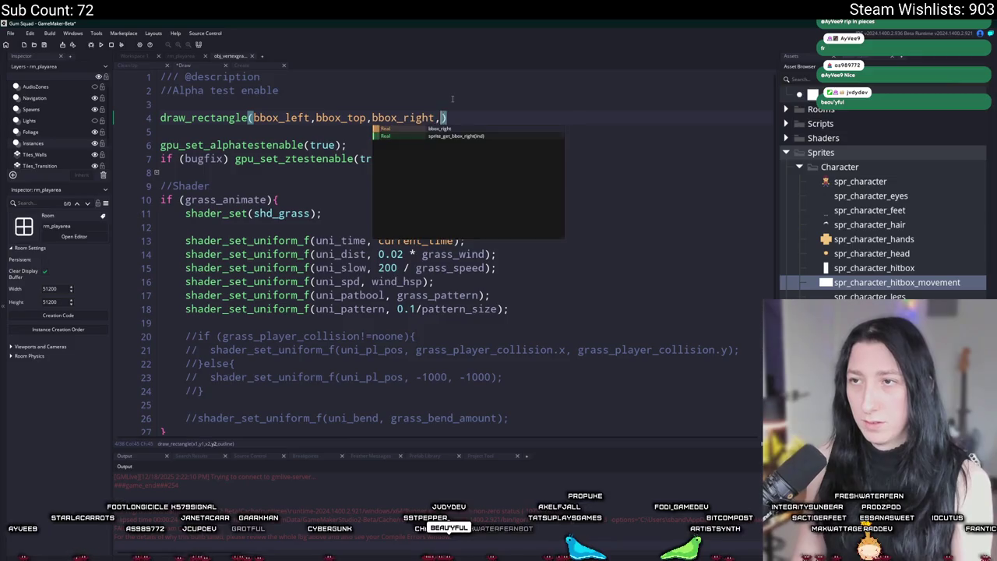
type("_bottom,false")
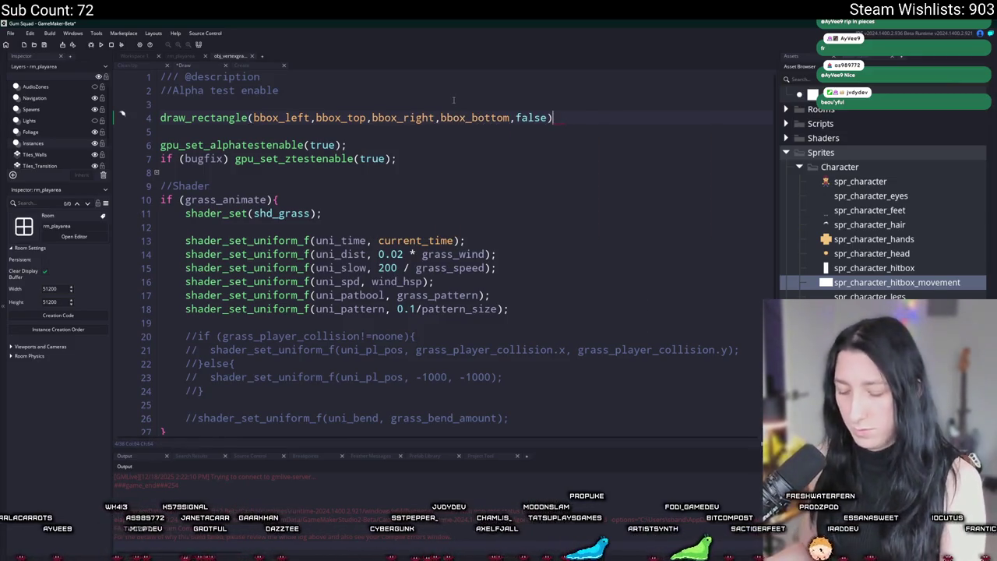
Set image_alpha = 0.5 before the rectangle and image_alpha = 1 after it.
key("Return")
type("image-alhp")
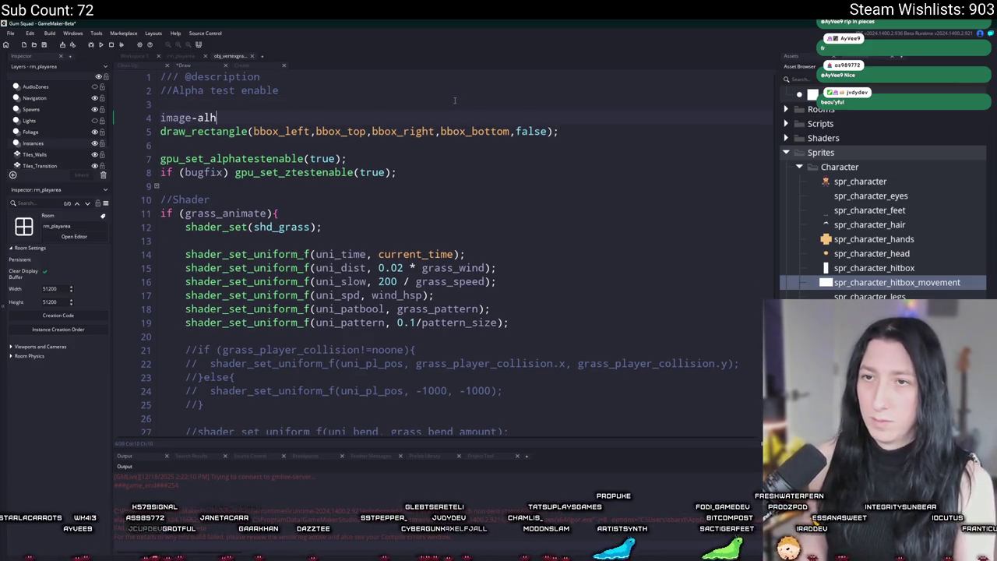
key("BackSpace")
key("BackSpace")
key("BackSpace")
type("_alpha = 0.5;")
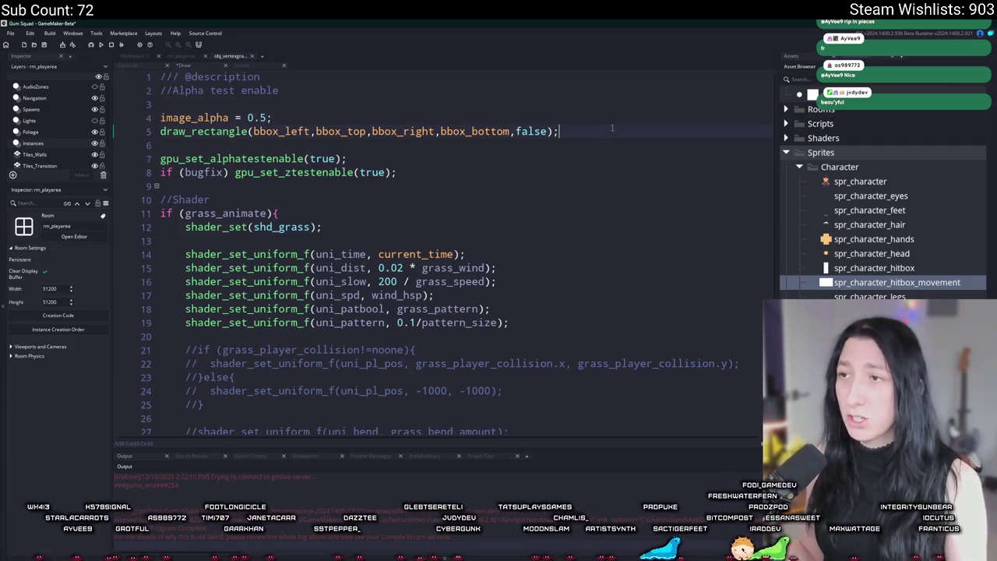
key("Return")
type("image_alpha =1")
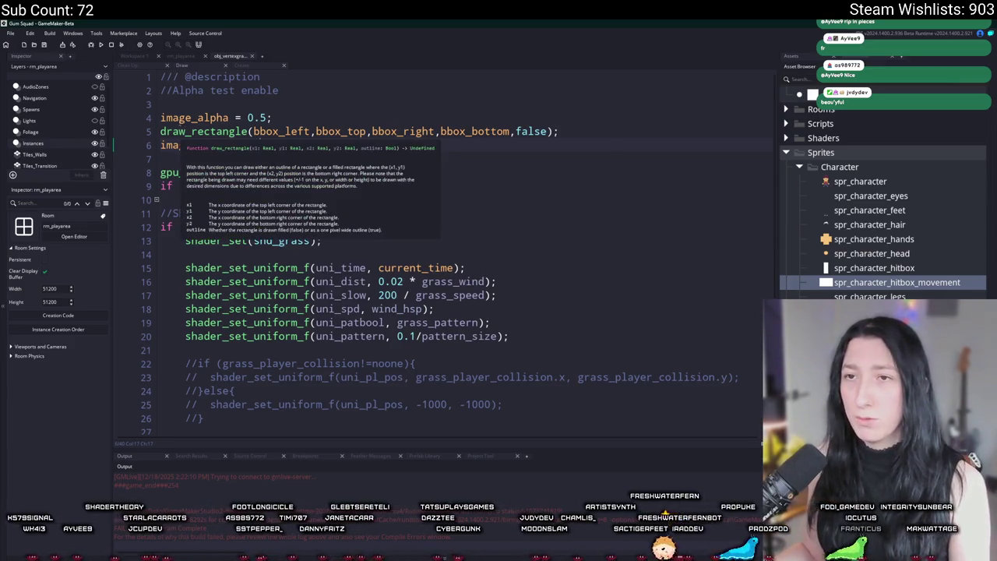
left_click(171, 117)
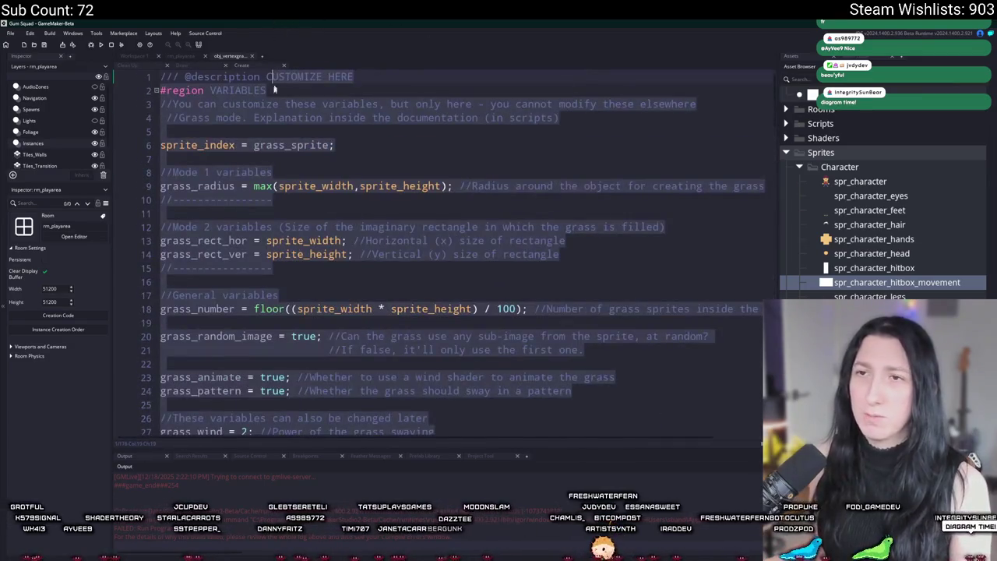
Add image_blend = choose(c_green, c_yellow, c_purple, c_orange, c_olive, ...) above sprite_index.
key("Return")
key("Up")
type("image_Blend")
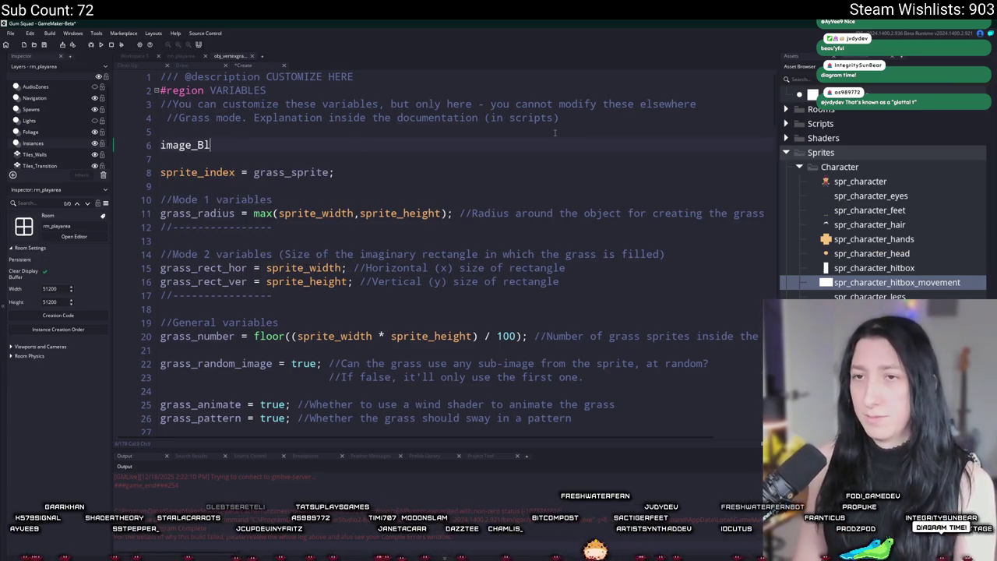
key("BackSpace")
key("BackSpace")
type("blend = c")
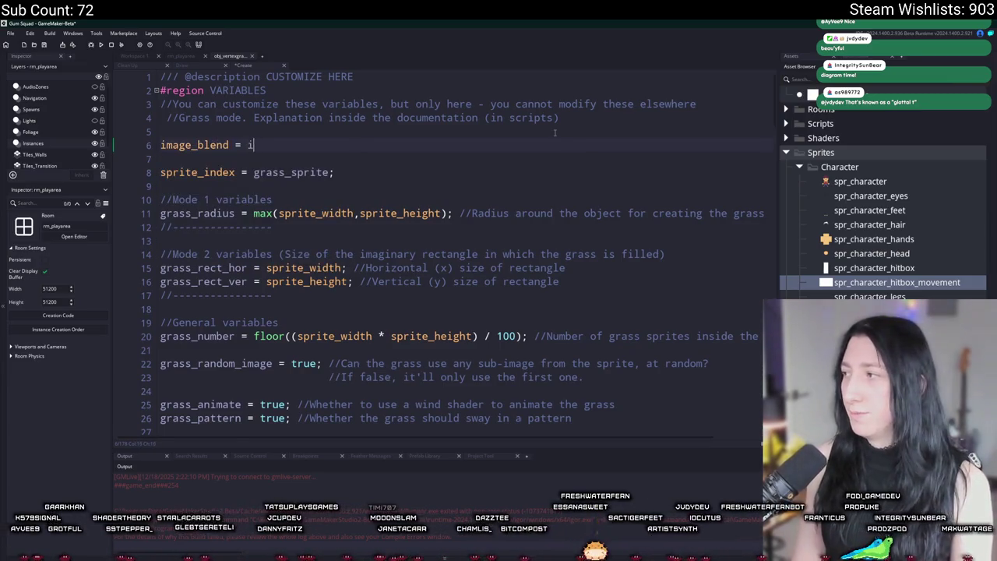
type("h")
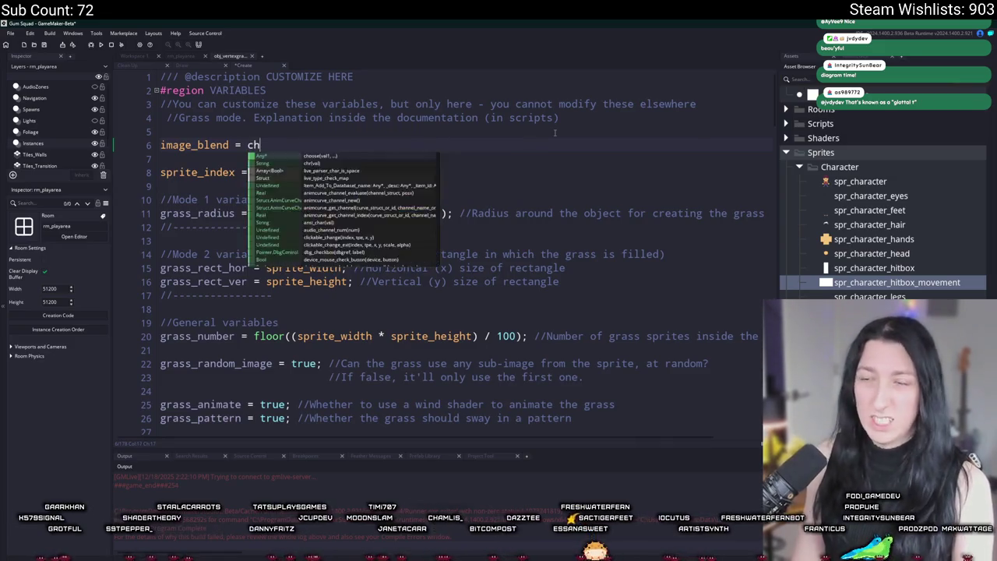
key("Return")
key("BackSpace")
key("BackSpace")
key("BackSpace")
type("c_green,c_ey")
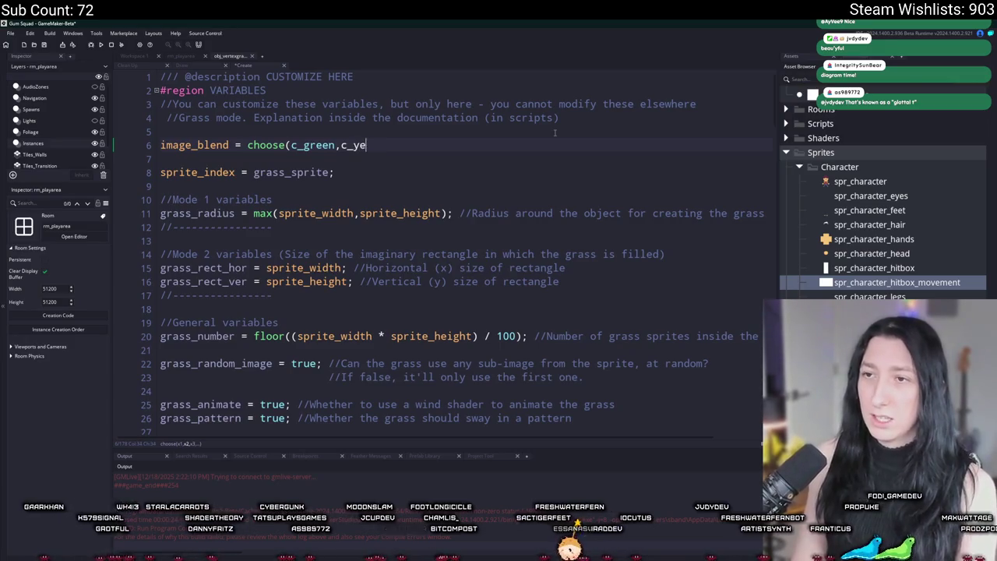
type("llow,c_purple,c")
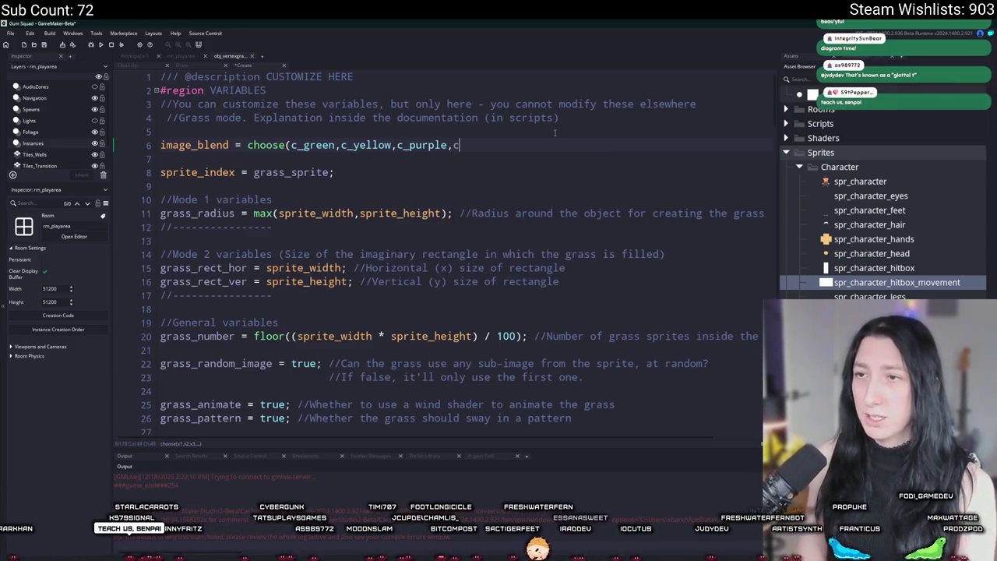
type("_orange,c_")
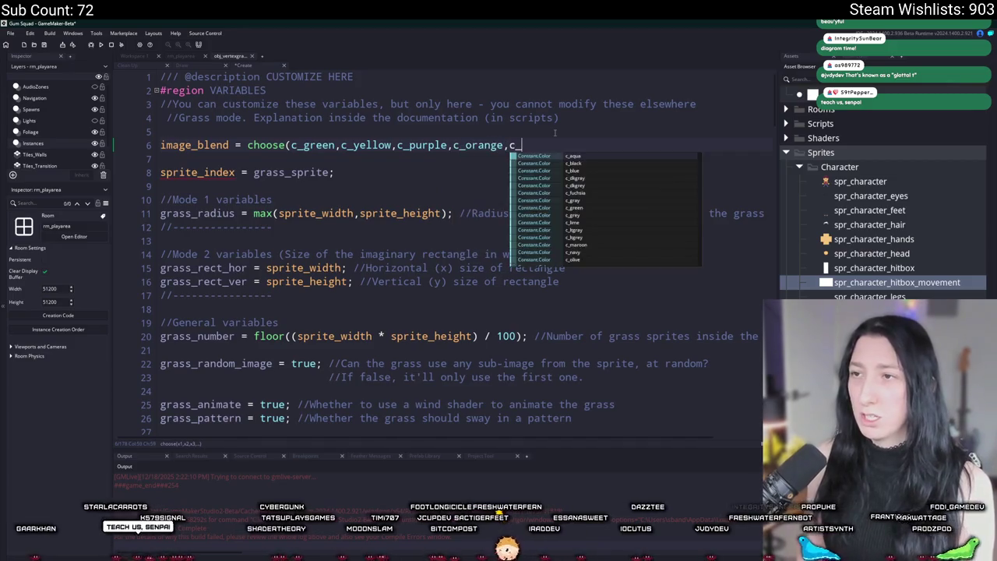